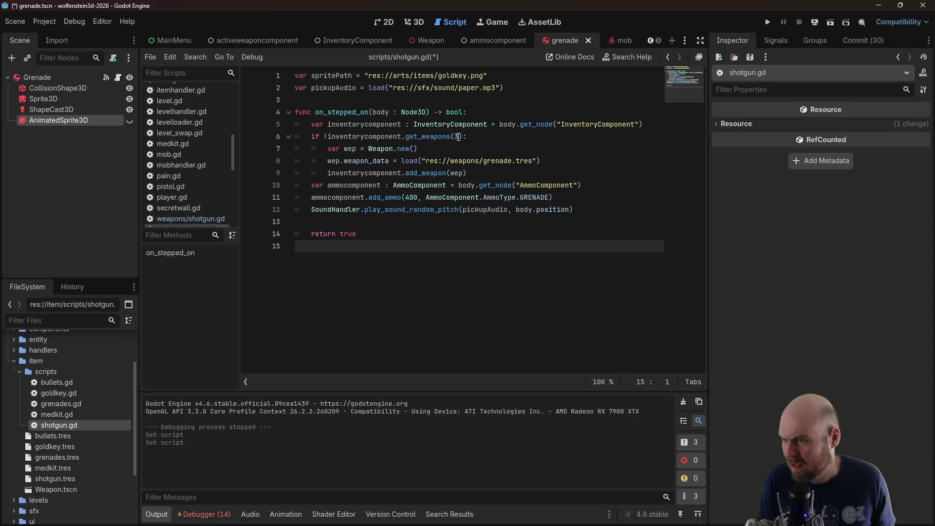
# Change the shotgun script's weapon slot check from get_weapons(3) to get_weapons(4)
pyautogui.press('BackSpace')
pyautogui.write('4')
pyautogui.click(487, 150)
pyautogui.press('Down')
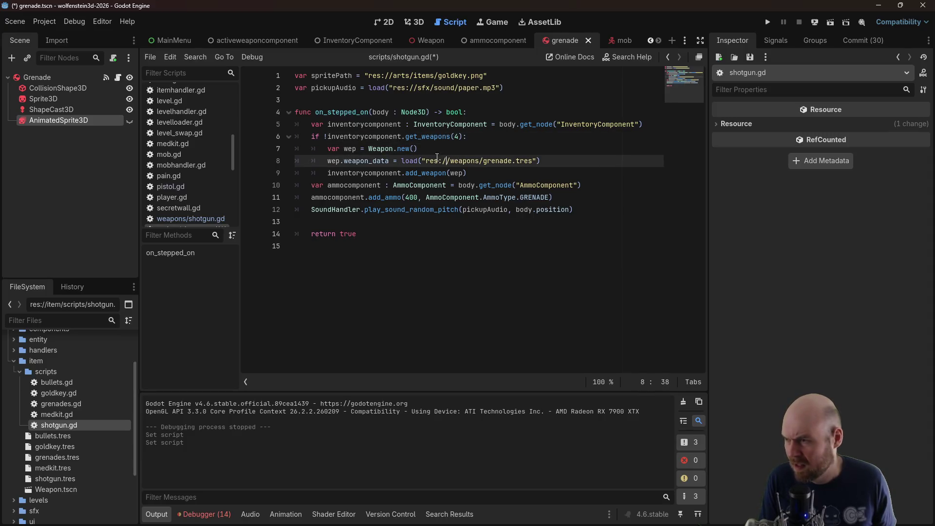
pyautogui.press('Up')
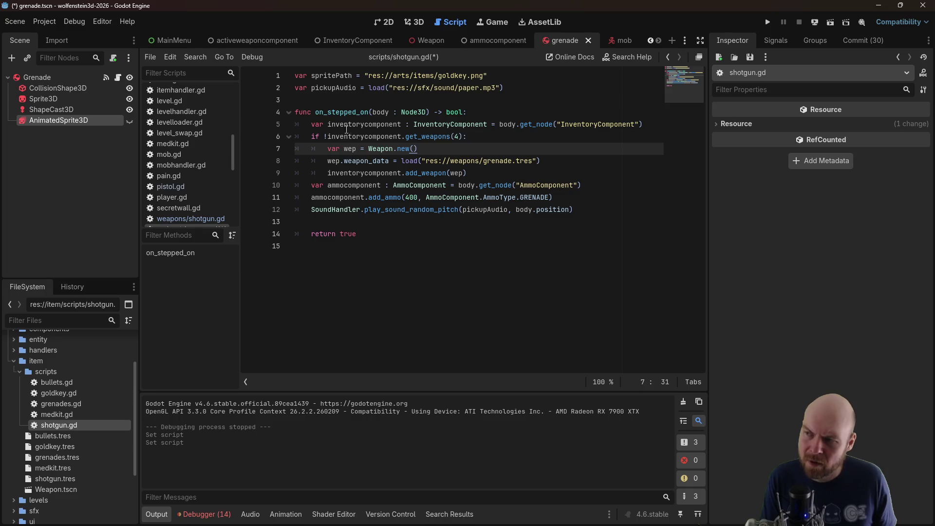
# Replace grenade with shotgun in the line 8 load path so it loads shotgun.tres
pyautogui.moveTo(489, 161); pyautogui.dragTo(512, 161)
pyautogui.write('shotgun')
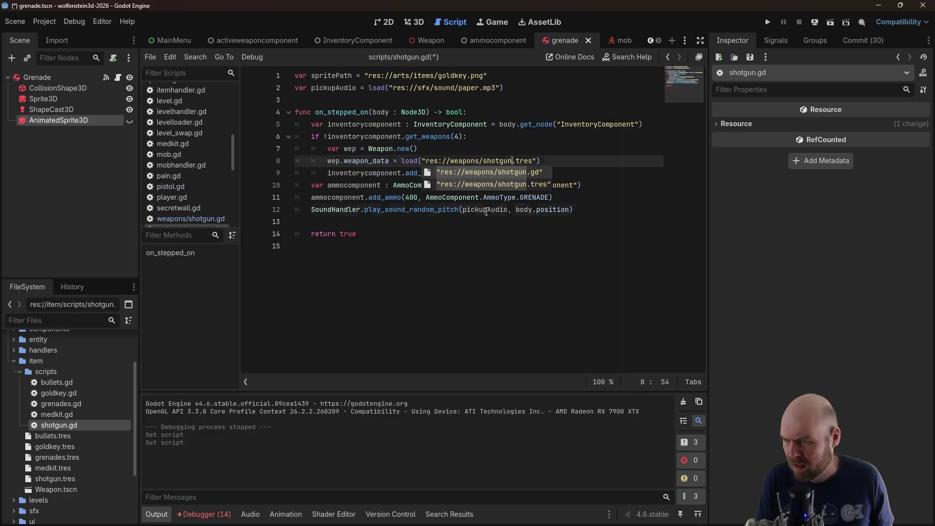
pyautogui.click(544, 225)
pyautogui.click(580, 214)
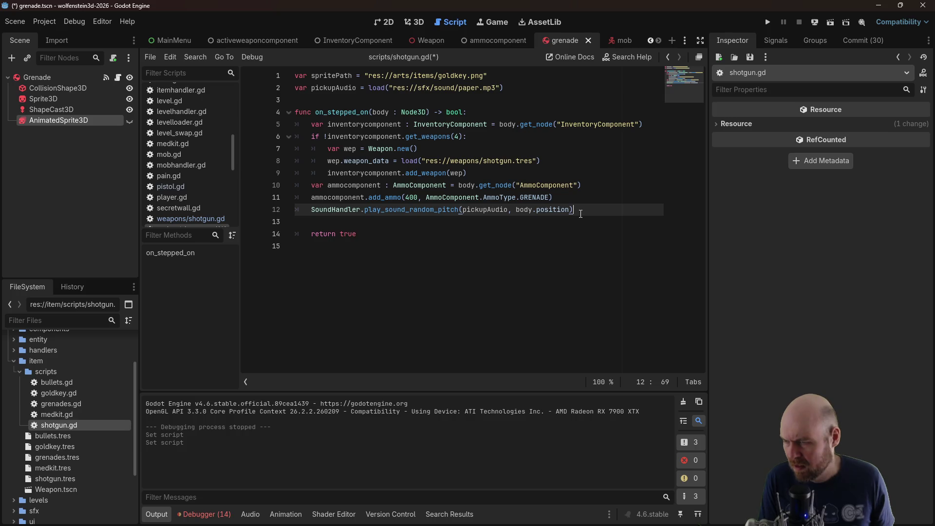
pyautogui.moveTo(578, 215)
pyautogui.mouseDown()
pyautogui.moveTo(293, 212)
pyautogui.moveTo(258, 188)
pyautogui.mouseUp()
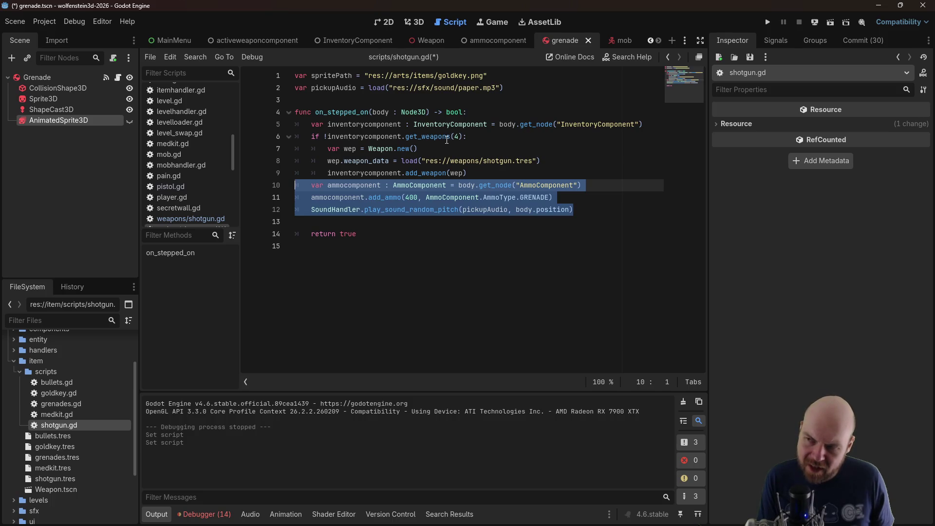
pyautogui.moveTo(436, 139)
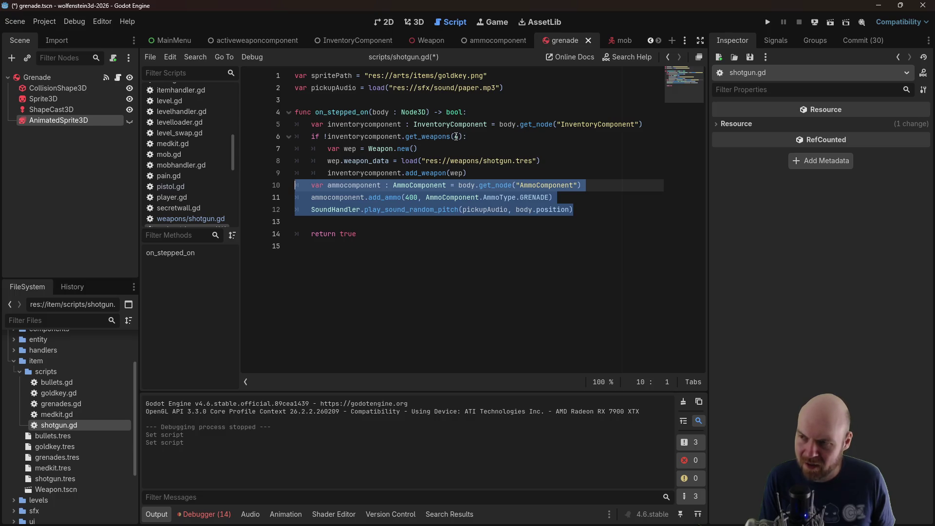
pyautogui.click(431, 137)
pyautogui.doubleClick(59, 407)
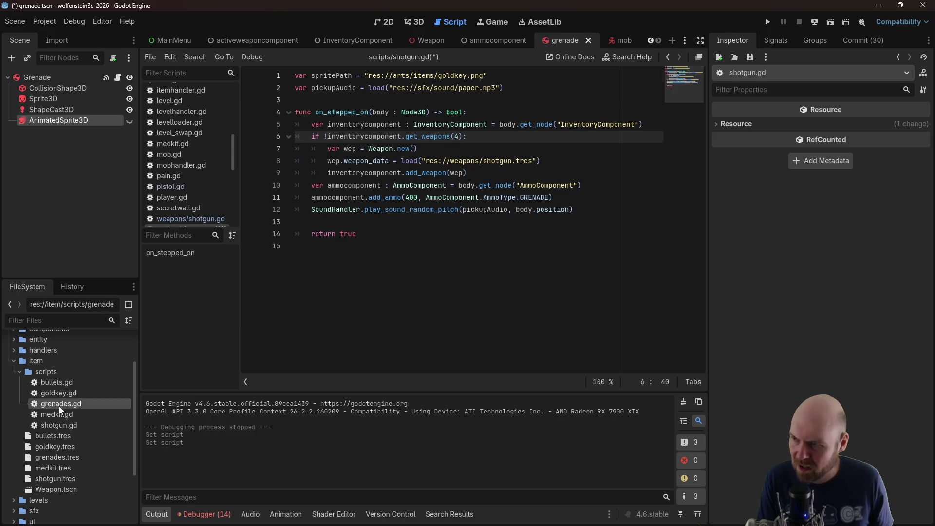
# In grenades.gd, add var invwep = inventorycomponent.get_weapons(3) above the if check
pyautogui.click(480, 136)
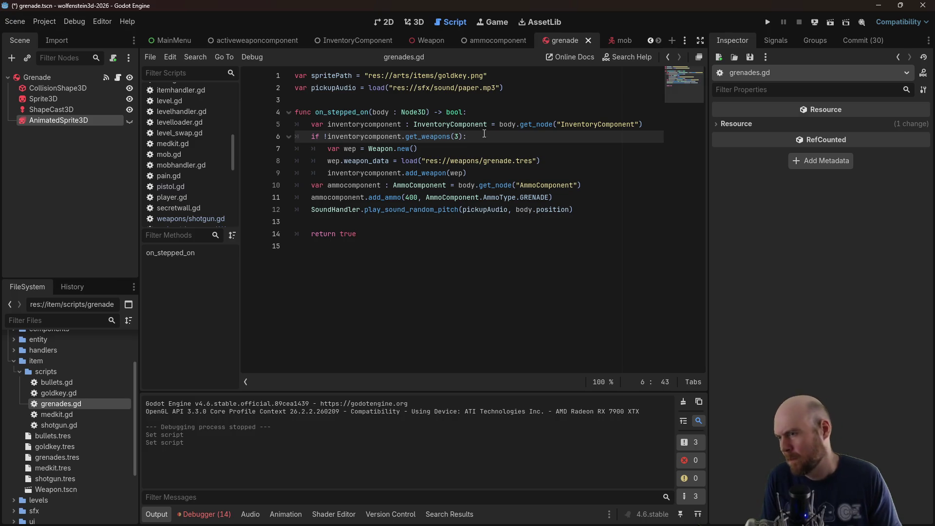
pyautogui.press('Right')
pyautogui.press('Right')
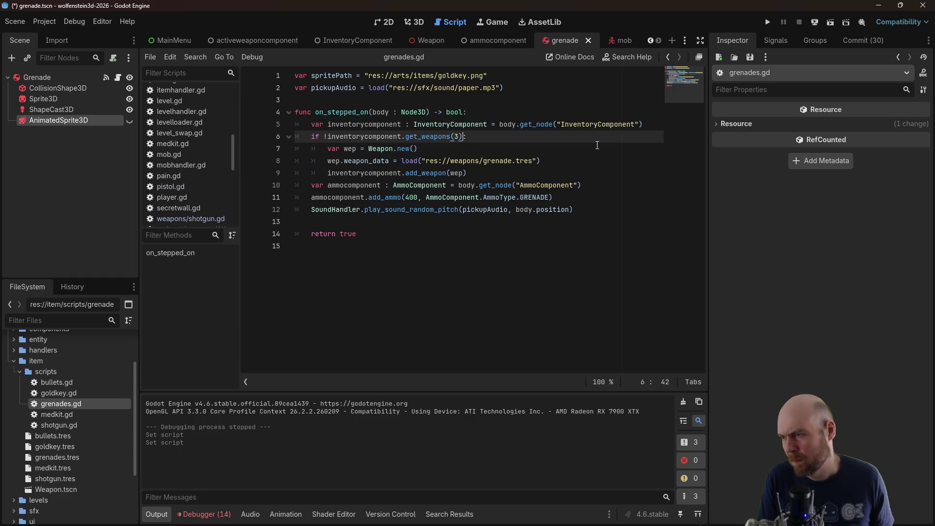
pyautogui.press('Return')
pyautogui.press('Up')
pyautogui.write('var invwep =')
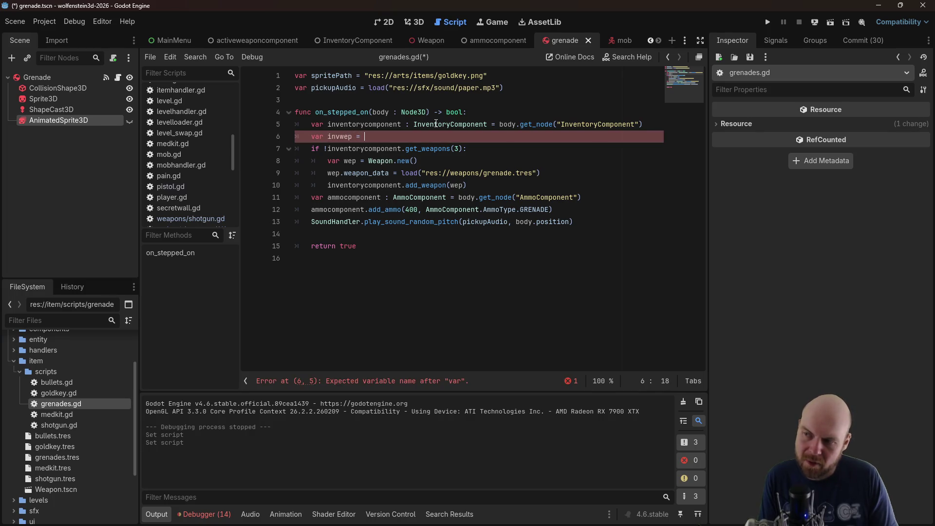
pyautogui.moveTo(327, 148); pyautogui.dragTo(465, 148)
pyautogui.hotkey('ctrl', 'c')
pyautogui.click(448, 140)
pyautogui.hotkey('ctrl', 'v')
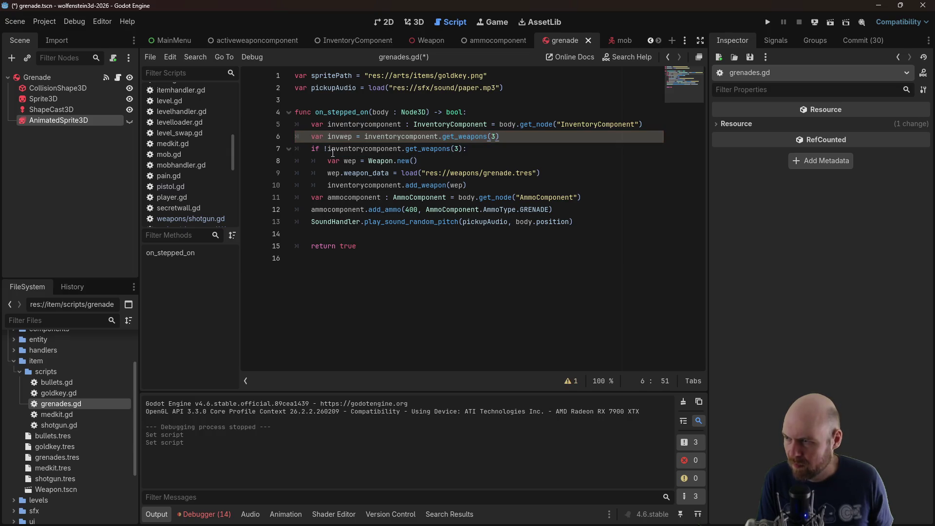
# Change the condition to if !invwep.has("grenade"):
pyautogui.moveTo(329, 149); pyautogui.dragTo(465, 149)
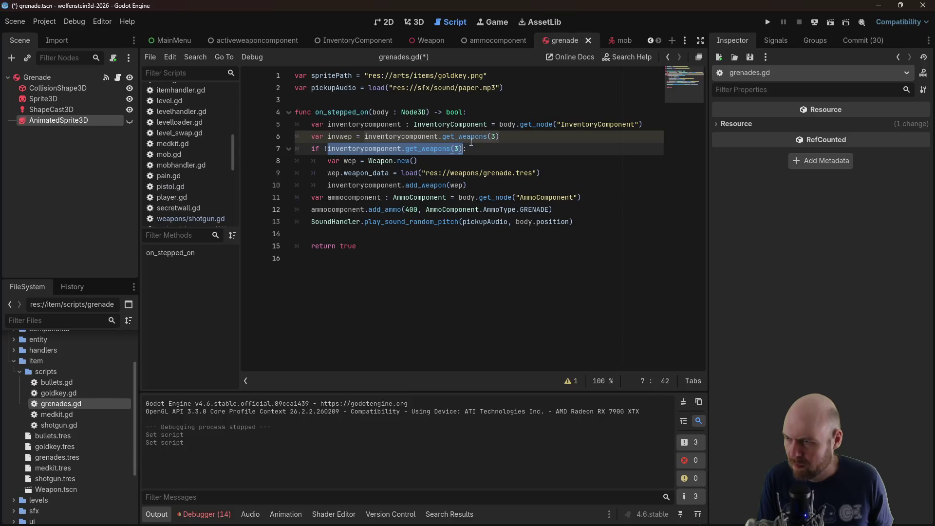
pyautogui.press('BackSpace')
pyautogui.press('BackSpace')
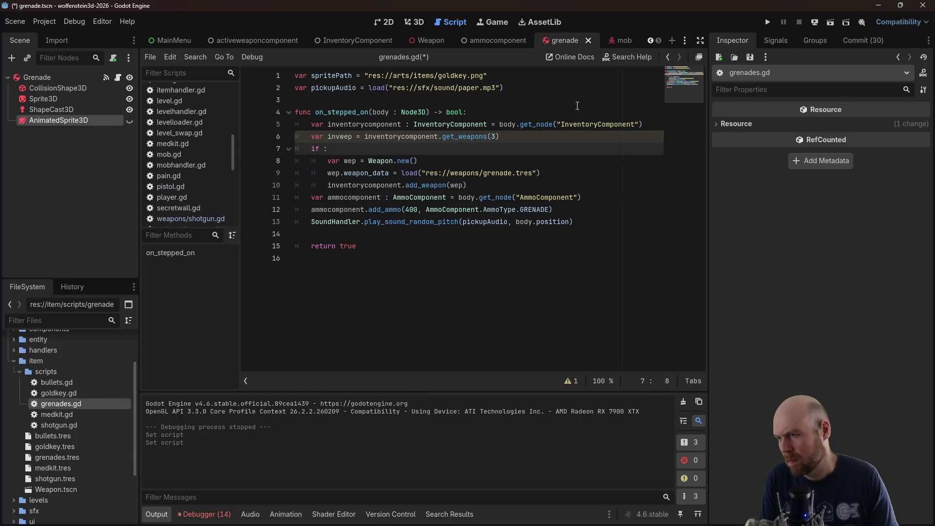
pyautogui.write('invweb.has')
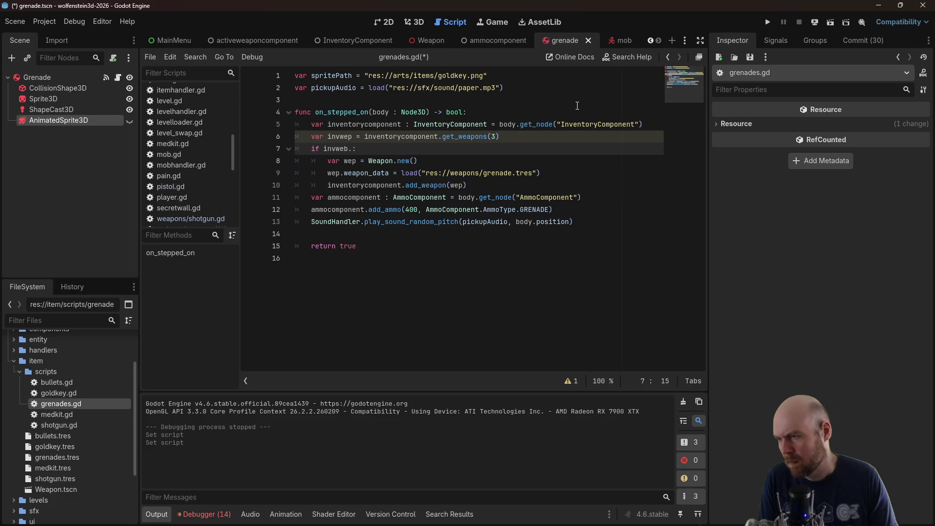
pyautogui.write('("grenade')
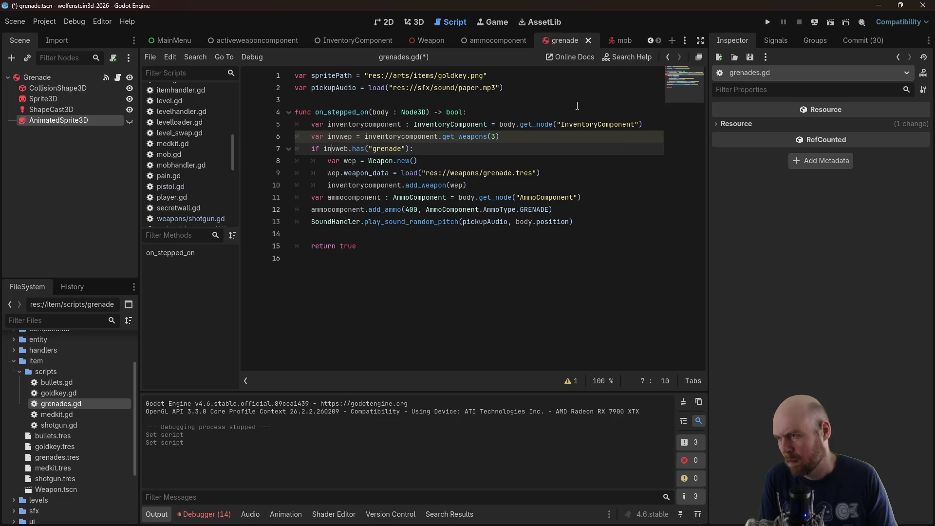
pyautogui.press('Left')
pyautogui.press('Left')
pyautogui.write('!')
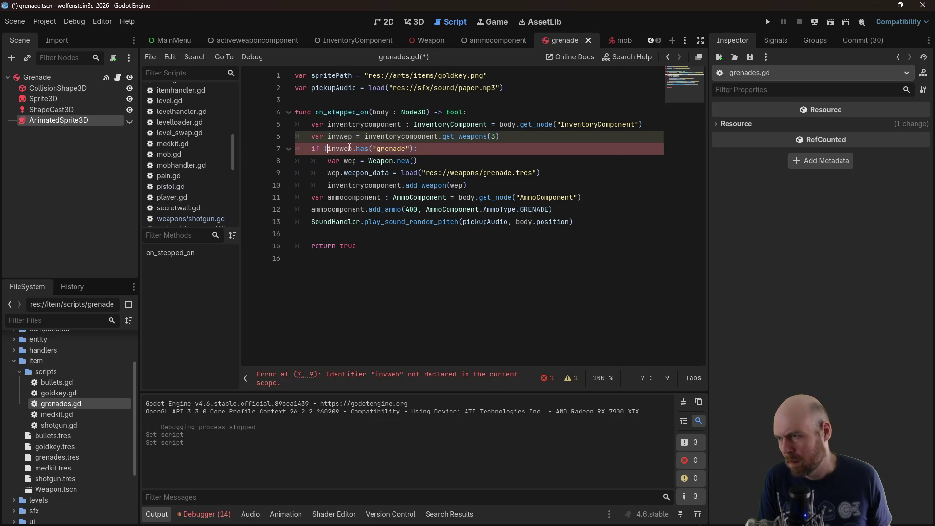
pyautogui.press('BackSpace')
pyautogui.write('p')
pyautogui.click(425, 148)
pyautogui.moveTo(427, 148)
pyautogui.mouseDown()
pyautogui.moveTo(295, 149)
pyautogui.moveTo(293, 138)
pyautogui.mouseUp()
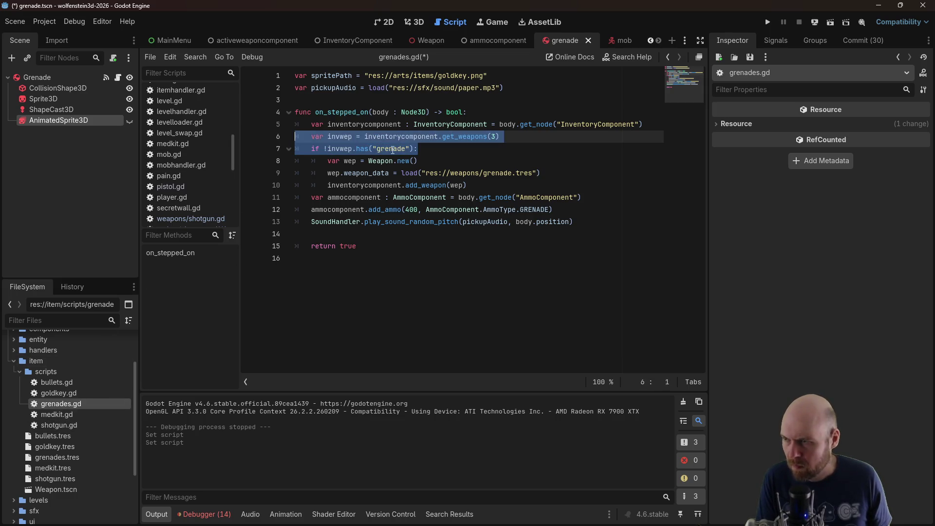
pyautogui.click(419, 149)
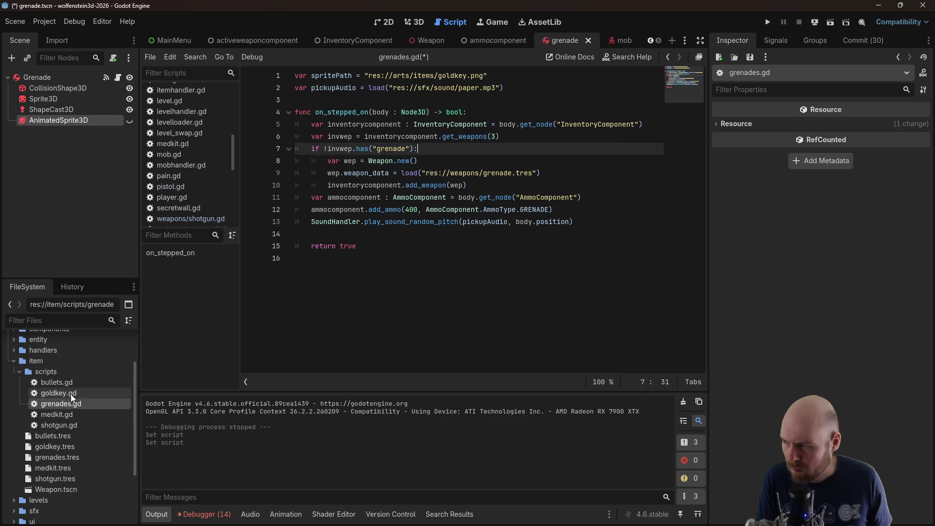
pyautogui.doubleClick(50, 423)
# Paste the invwep lines into shotgun.gd and make the check look for "shotgun"
pyautogui.moveTo(491, 135); pyautogui.dragTo(296, 137)
pyautogui.hotkey('ctrl', 'v')
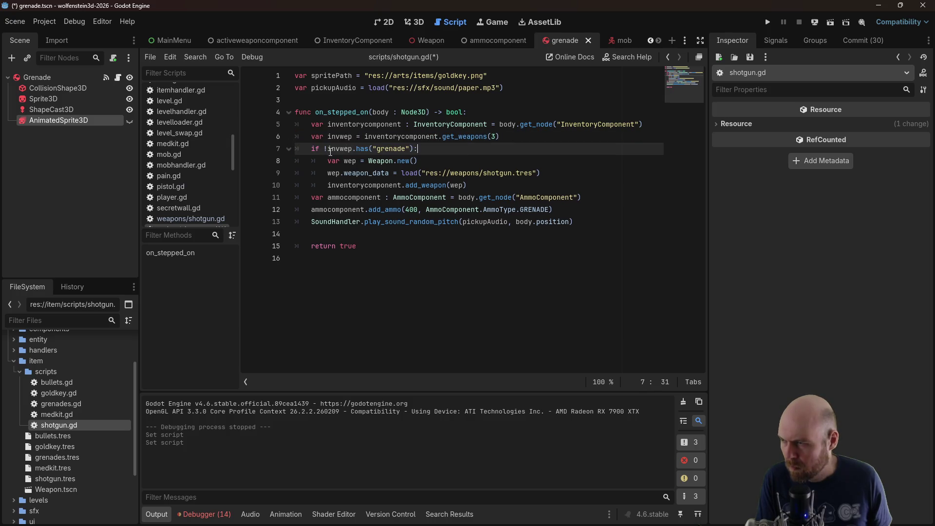
pyautogui.doubleClick(380, 148)
pyautogui.write('shotgun')
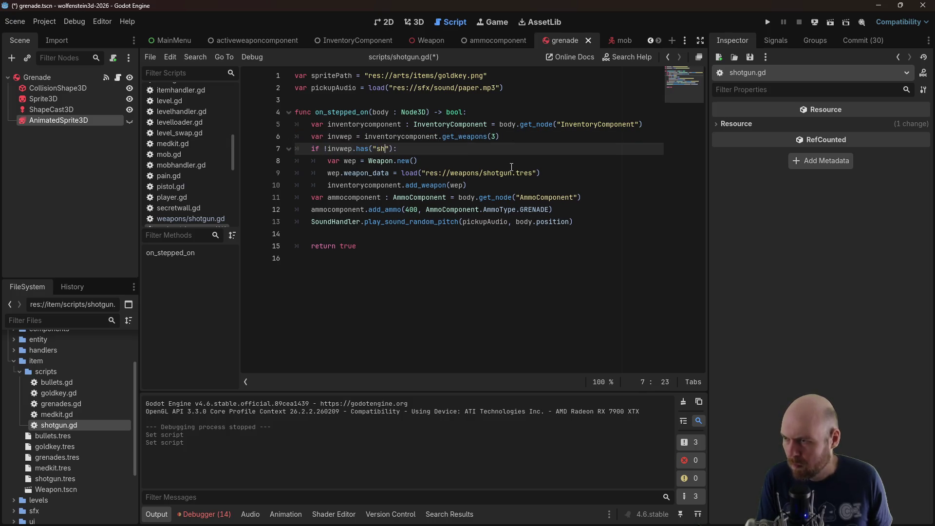
pyautogui.press('Up')
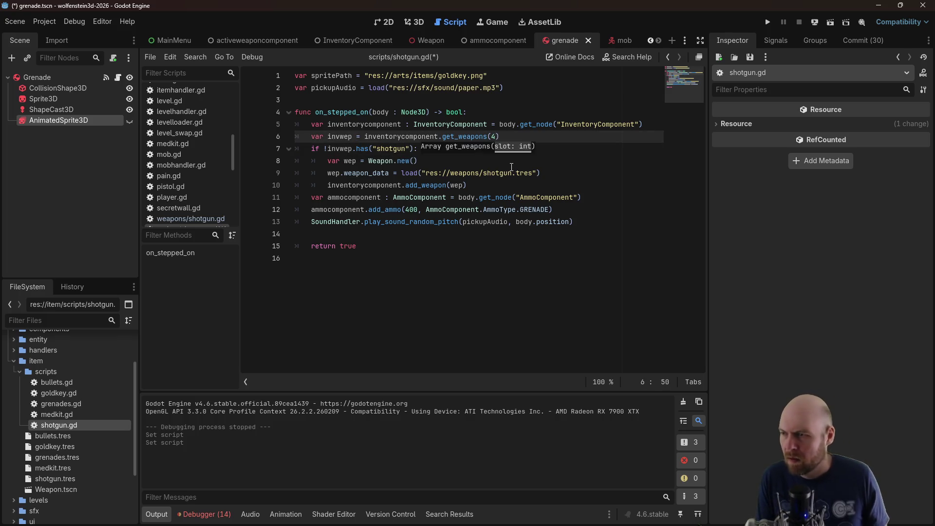
# Change the shotgun's ammo type from GRENADE to SHELLS and save
pyautogui.click(540, 198)
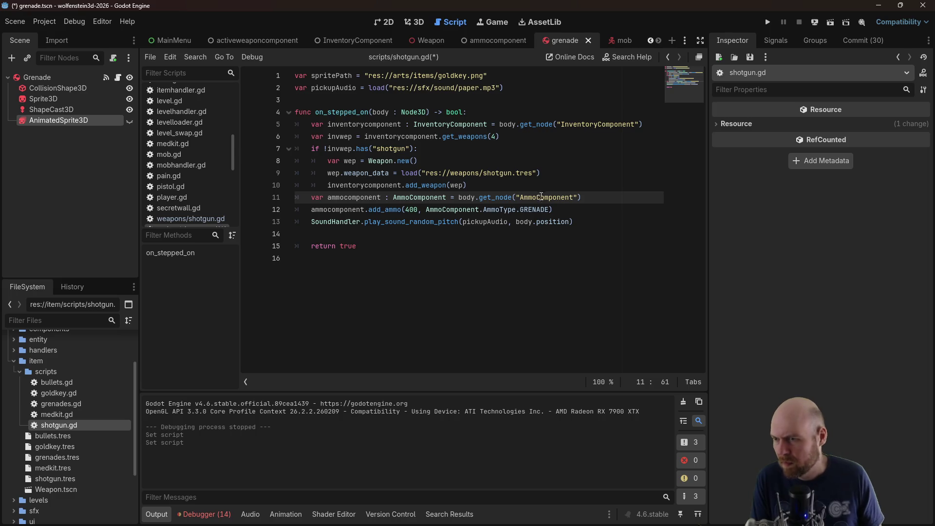
pyautogui.doubleClick(521, 213)
pyautogui.write('SHELLS')
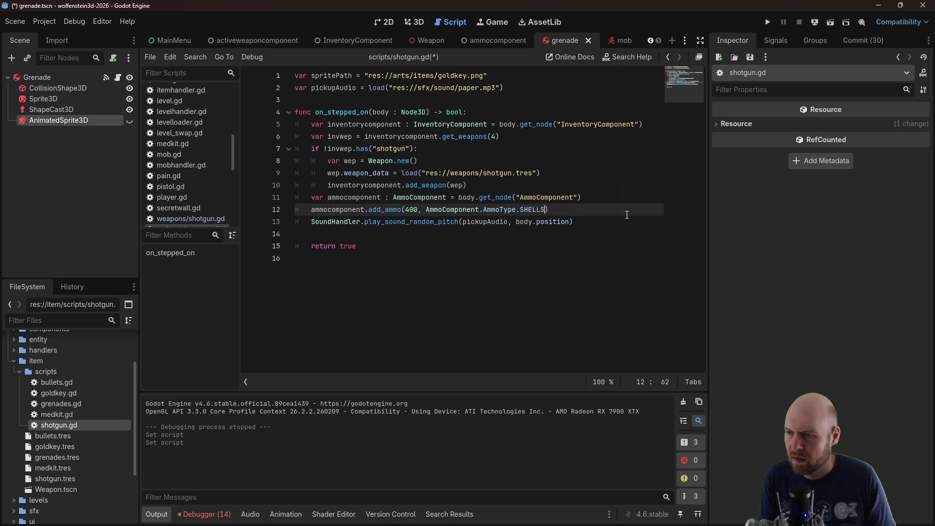
pyautogui.press('BackSpace')
pyautogui.press('BackSpace')
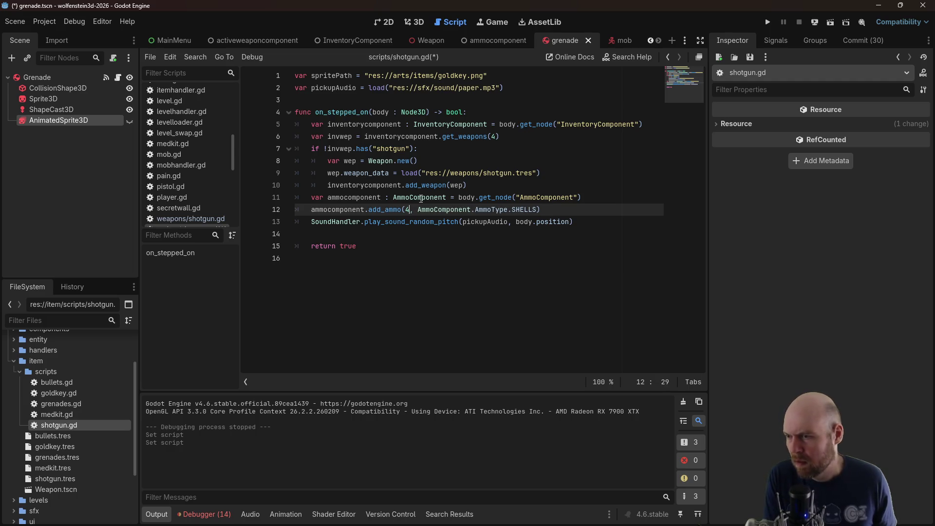
pyautogui.hotkey('ctrl', 's')
# Reduce the grenade ammo amount in grenades.gd to 4 and save
pyautogui.doubleClick(62, 404)
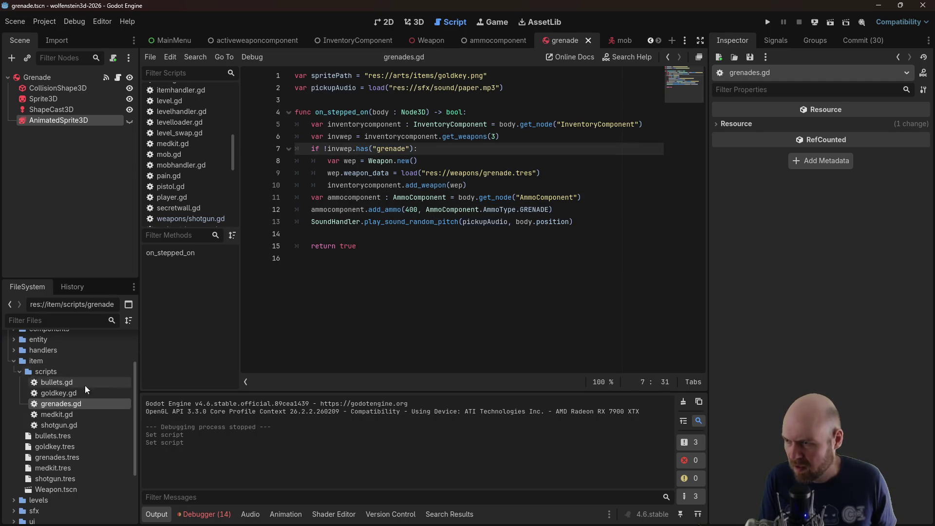
pyautogui.click(417, 209)
pyautogui.press('BackSpace')
pyautogui.press('BackSpace')
pyautogui.hotkey('ctrl', 's')
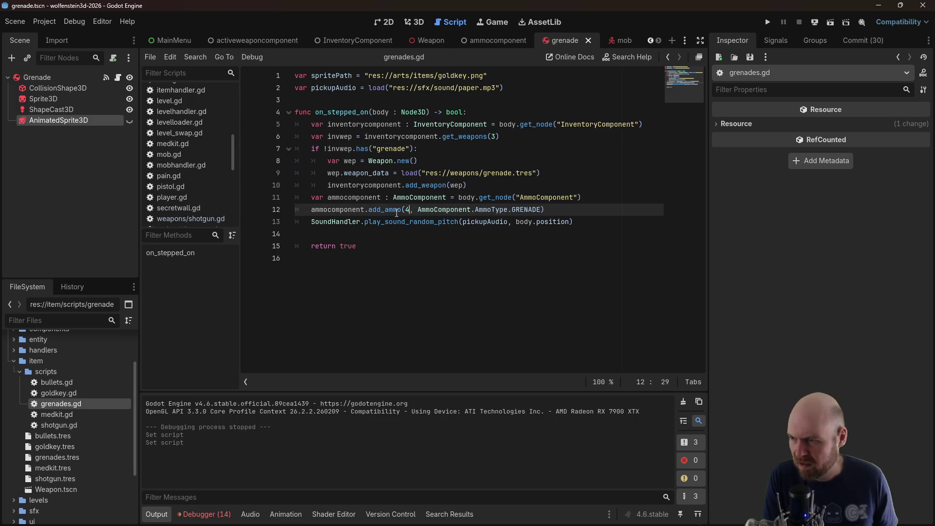
# Set the shotgun's SHELLS ammo amount to 8 and save shotgun.gd
pyautogui.click(60, 427)
pyautogui.doubleClick(61, 426)
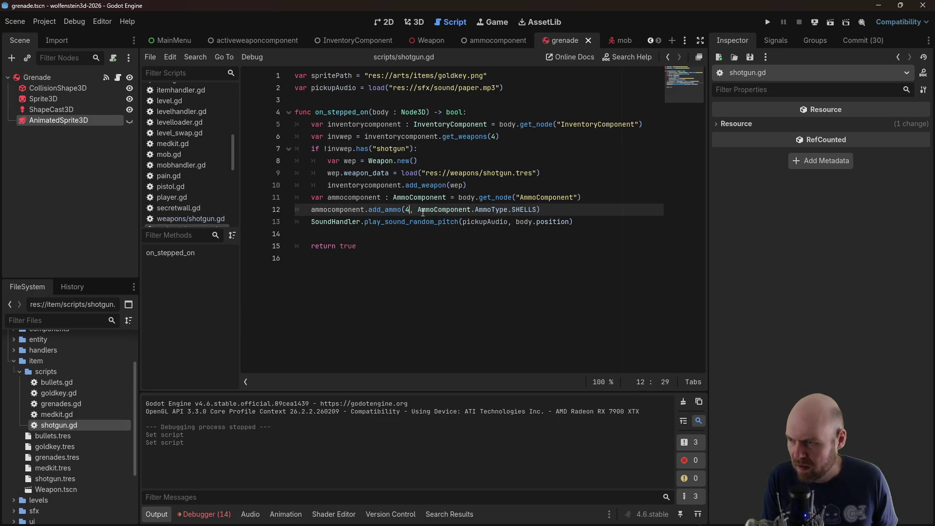
pyautogui.press('BackSpace')
pyautogui.write('8')
pyautogui.hotkey('ctrl', 's')
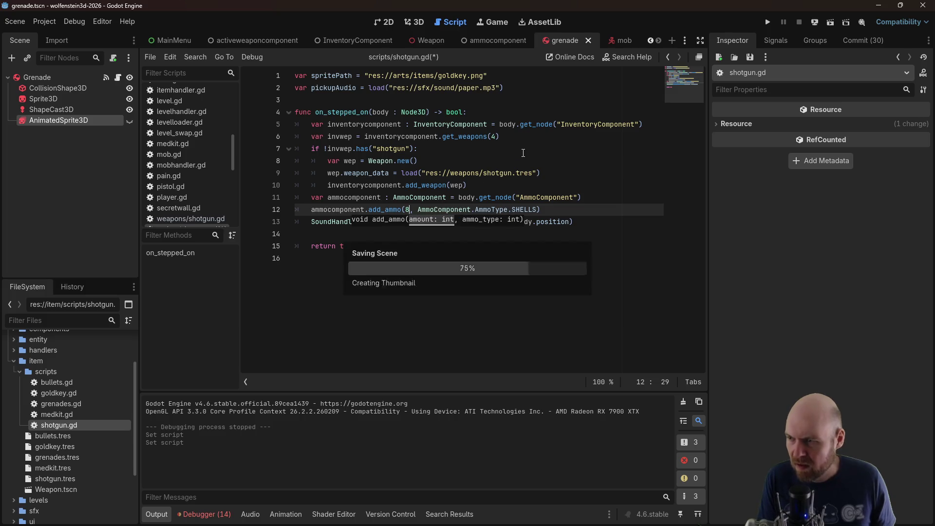
pyautogui.click(521, 148)
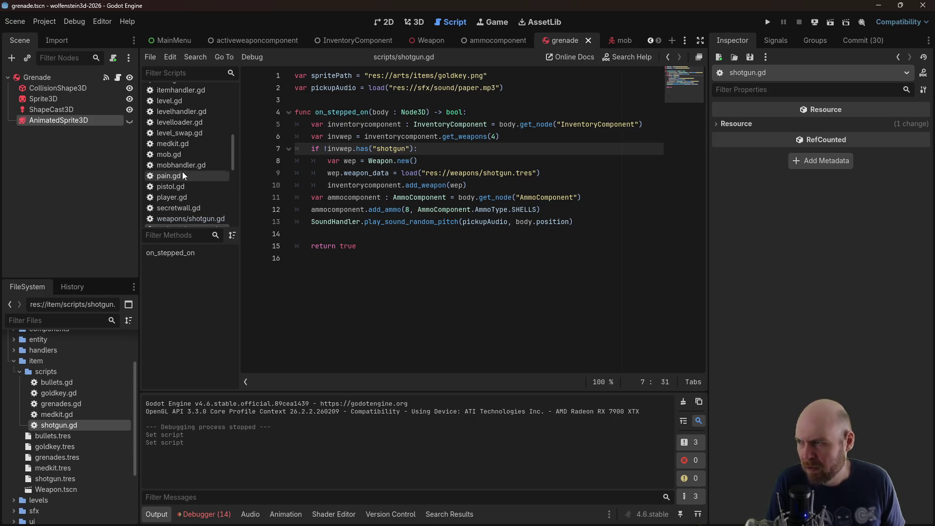
# Duplicate the Grenade match block in levelloader.gd as a new Vector2i(3,1) Shotgun case
pyautogui.click(186, 124)
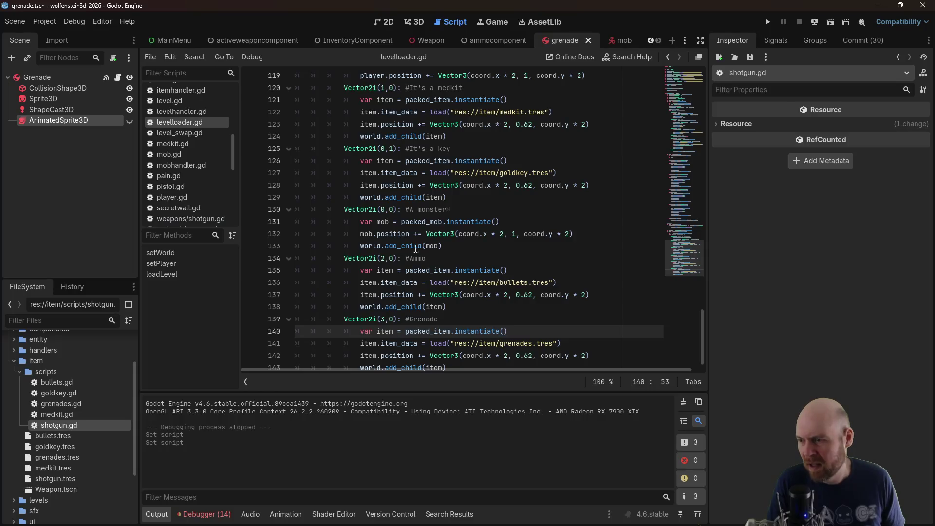
pyautogui.scroll(-1, 432, 276)
pyautogui.moveTo(453, 350); pyautogui.dragTo(247, 311)
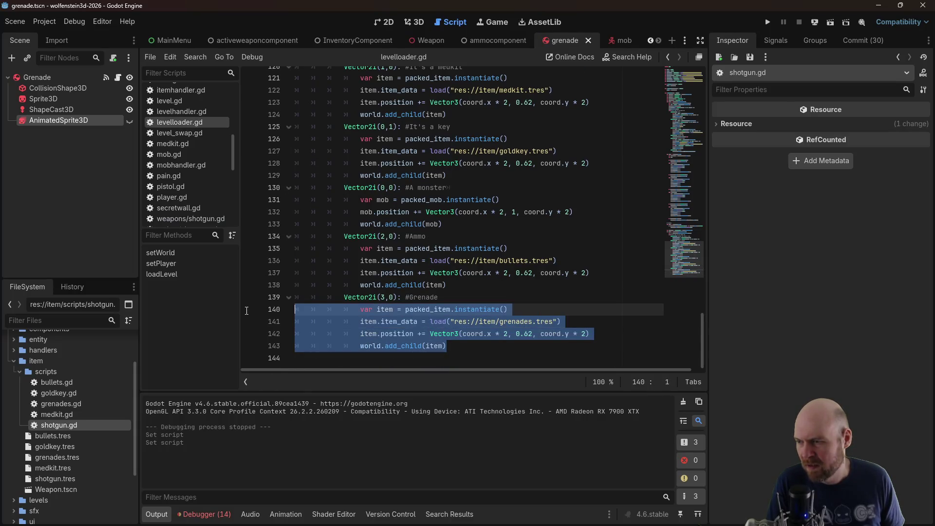
pyautogui.click(470, 347)
pyautogui.press('Return')
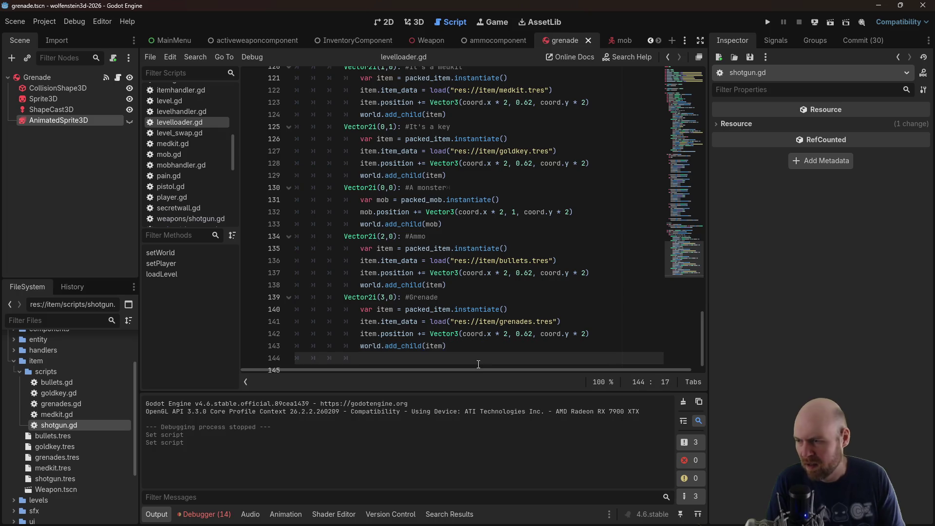
pyautogui.hotkey('ctrl', 'v')
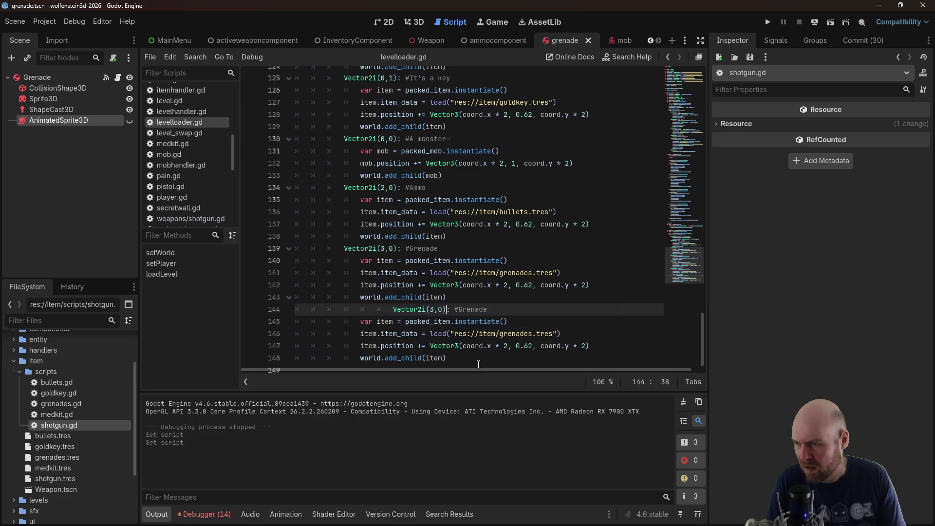
pyautogui.hotkey('shift', 'Tab')
pyautogui.press('Left')
pyautogui.press('Left')
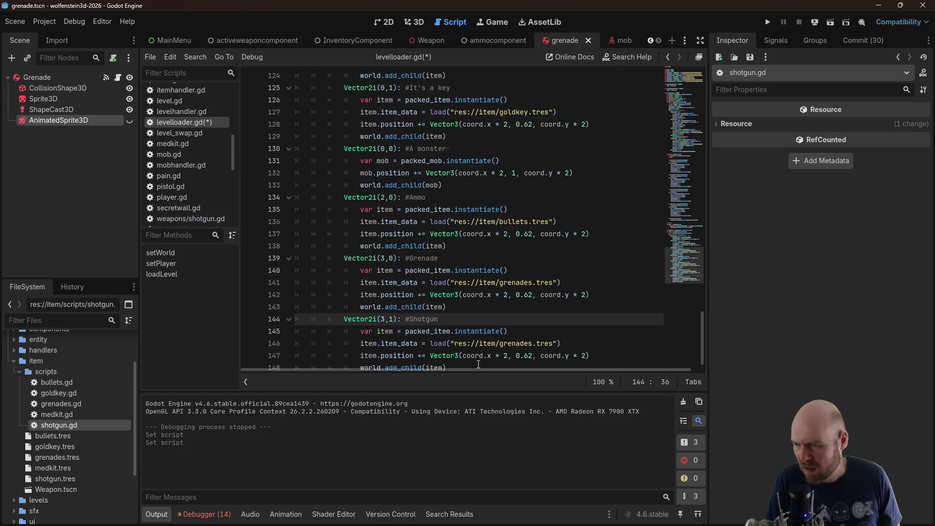
# Point the new case's load path to shotgun.tres and save levelloader.gd
pyautogui.moveTo(501, 344); pyautogui.dragTo(531, 344)
pyautogui.write('shotgun')
pyautogui.hotkey('ctrl', 's')
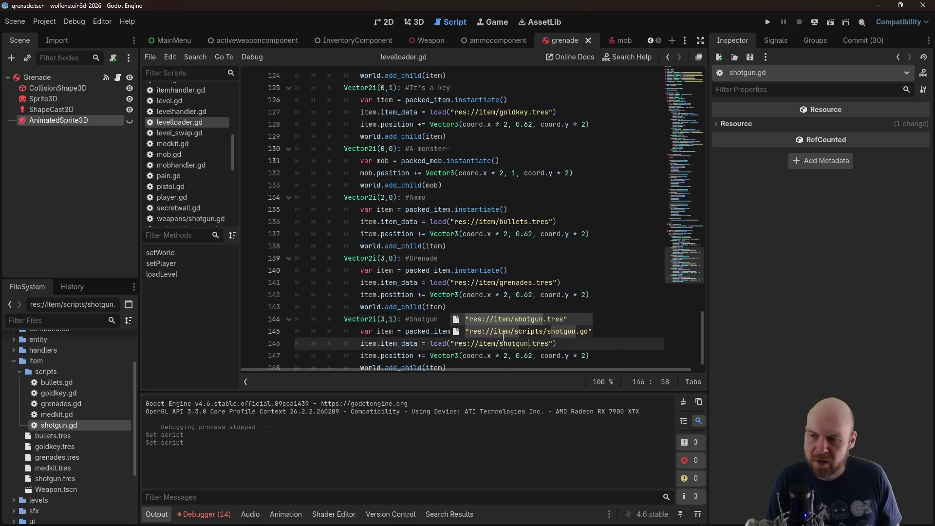
pyautogui.click(556, 266)
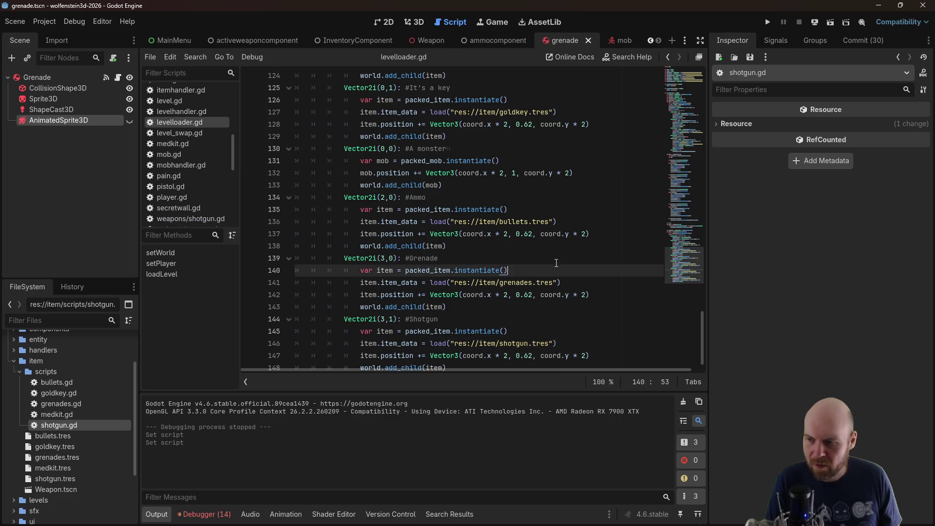
# Scroll the scene tabs and switch to the level scene
pyautogui.click(650, 41)
pyautogui.click(650, 40)
pyautogui.click(650, 41)
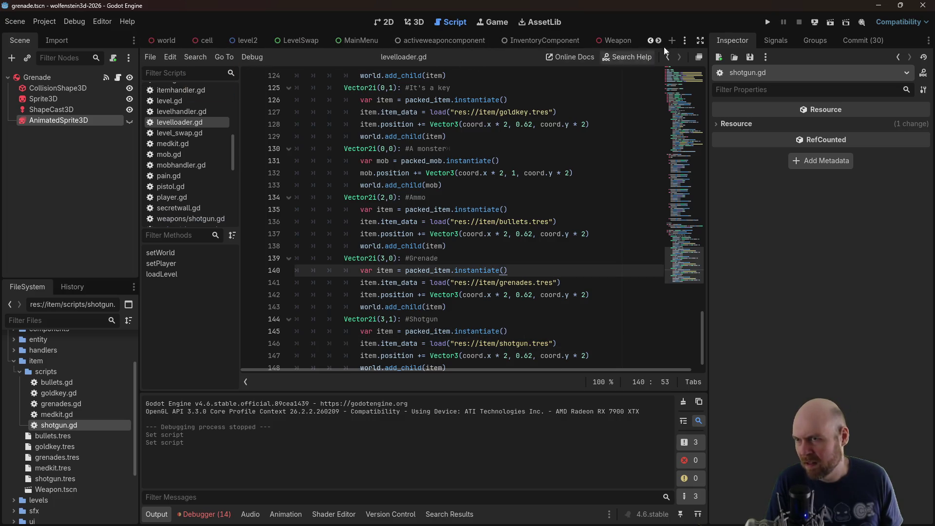
pyautogui.click(651, 41)
pyautogui.click(651, 41)
pyautogui.click(651, 41)
pyautogui.click(651, 41)
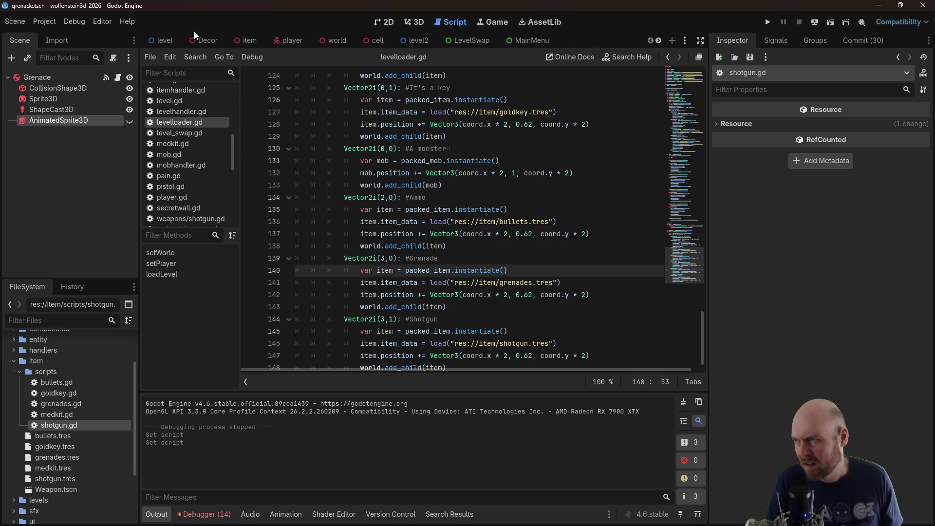
pyautogui.click(151, 41)
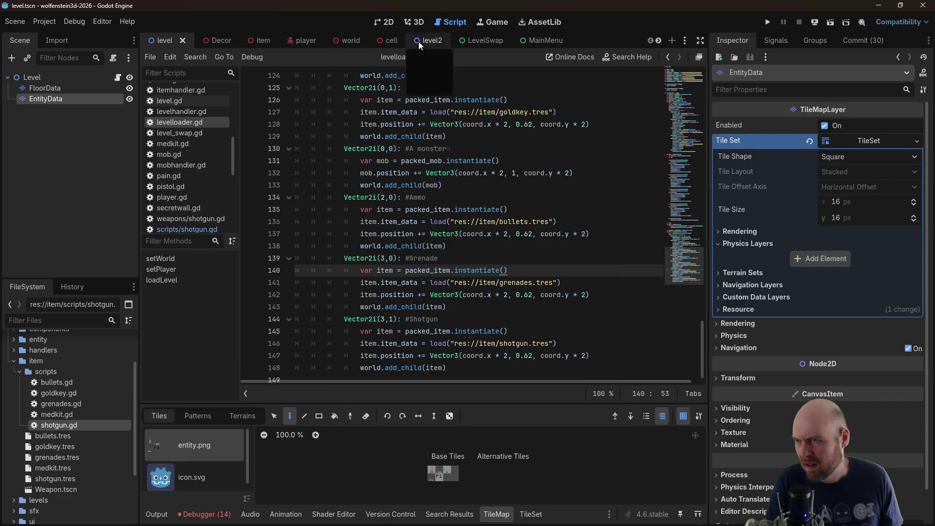
# In the 2D view, select the new entity.png tile for painting on the EntityData layer
pyautogui.click(384, 22)
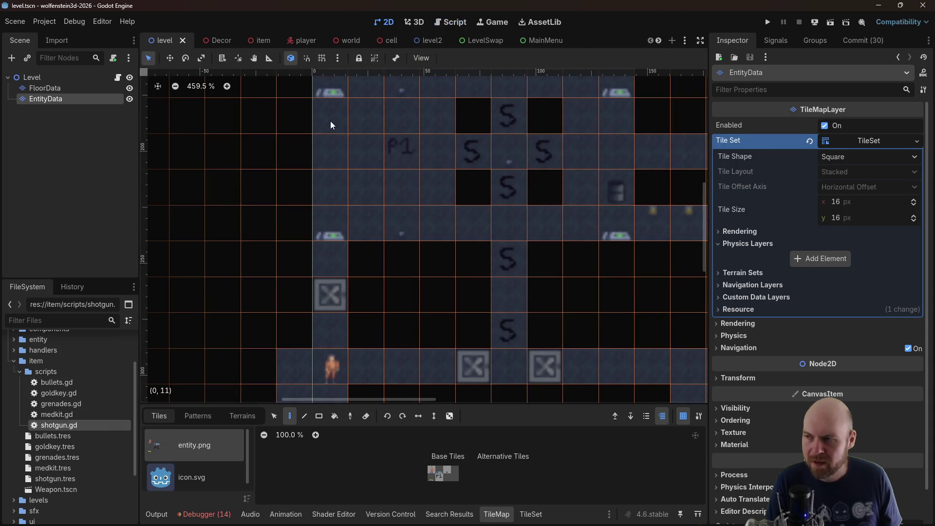
pyautogui.click(531, 515)
pyautogui.click(501, 445)
pyautogui.click(497, 514)
pyautogui.click(455, 477)
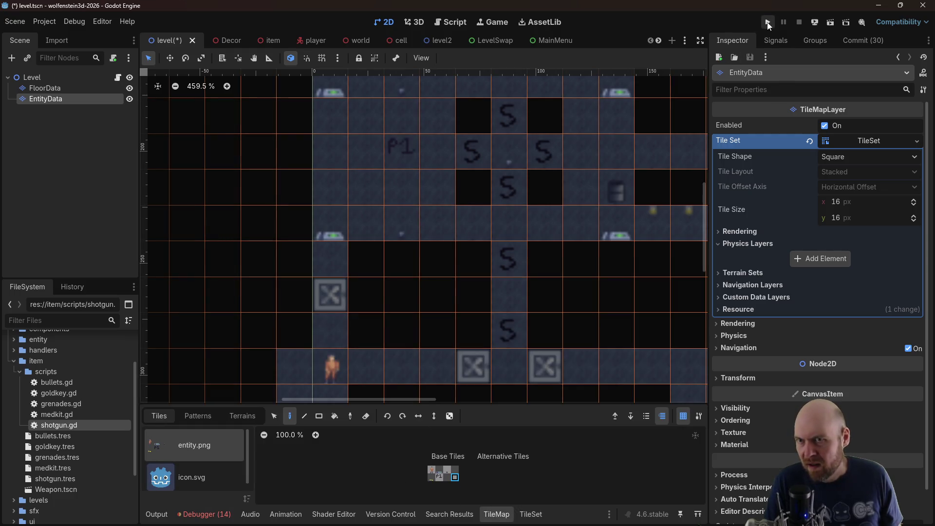
# Run the game, walk the corridors, switch to the newly picked-up weapon, then close it
pyautogui.click(768, 22)
pyautogui.press('Left')
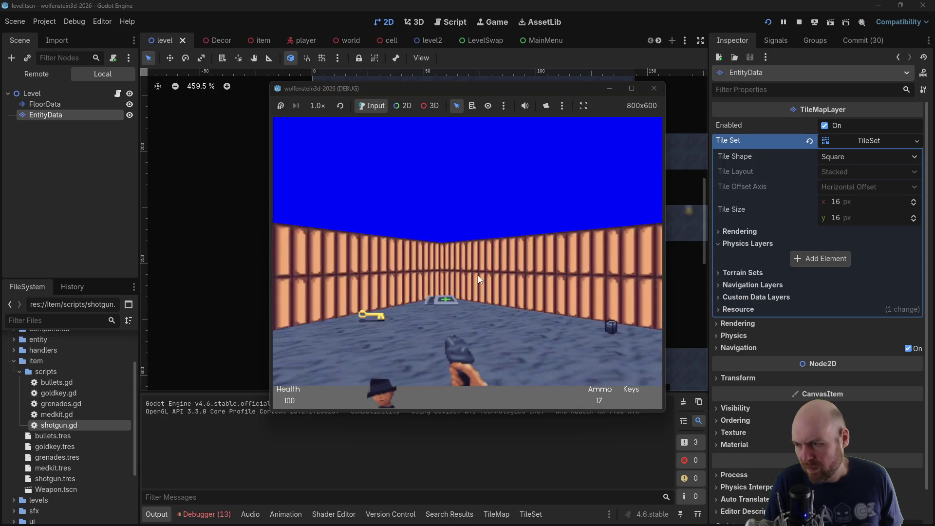
pyautogui.press('Up')
pyautogui.press('Right')
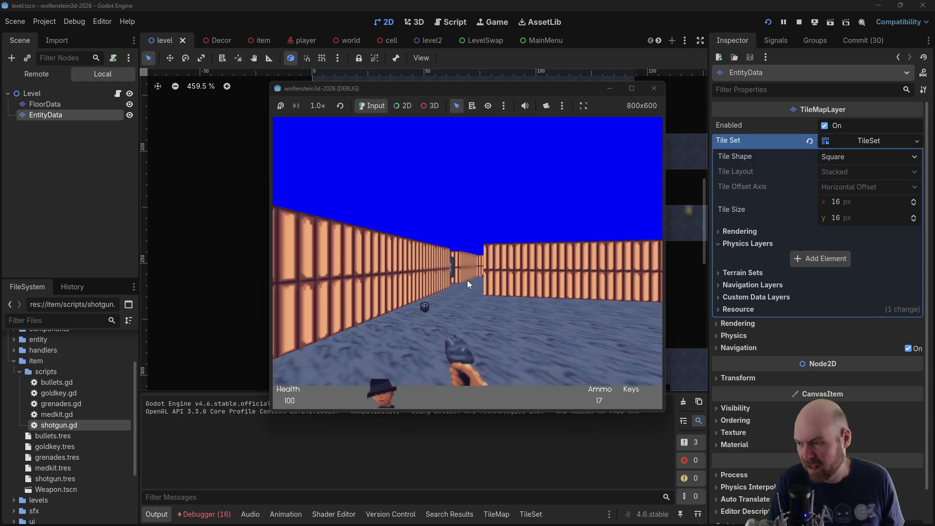
pyautogui.press('Right')
pyautogui.press('2')
pyautogui.press('Left')
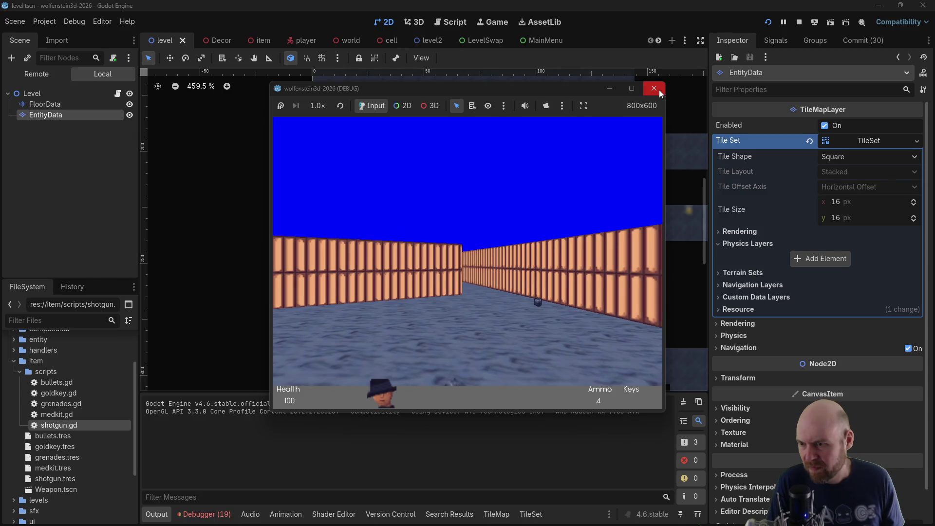
pyautogui.click(656, 90)
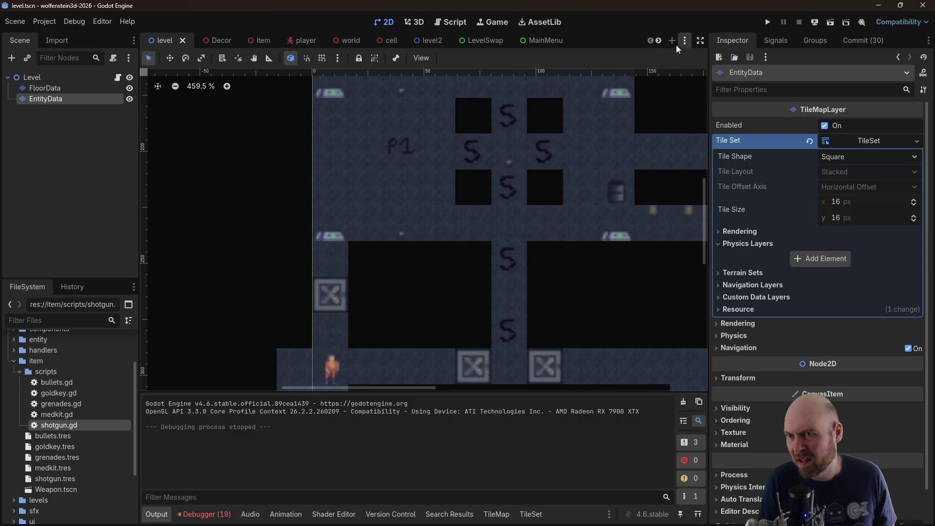
# Switch to the activeweaponcomponent scene and collapse item folders to expand components
pyautogui.click(658, 41)
pyautogui.click(554, 44)
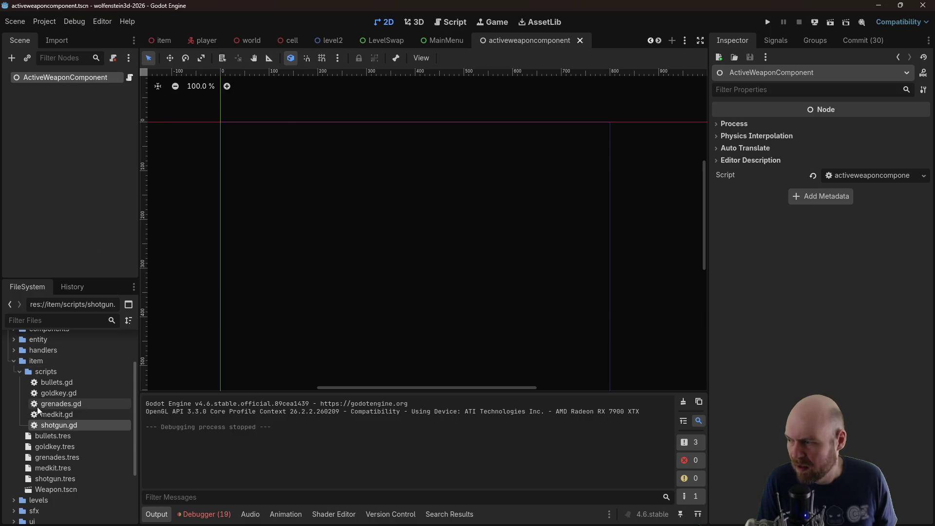
pyautogui.click(19, 372)
pyautogui.click(16, 363)
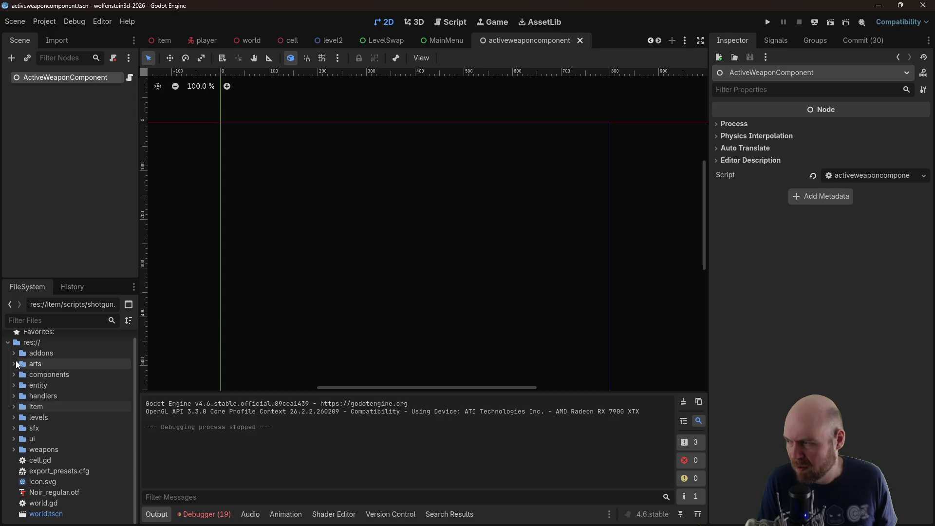
pyautogui.click(14, 375)
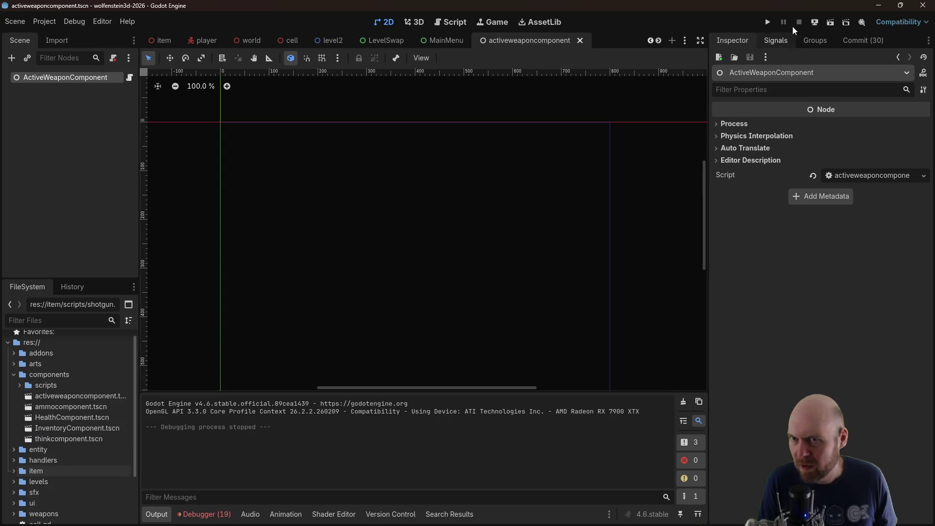
# Rerun the game and check the Remote Player InventoryComponent's Collected Weapons list, then stop
pyautogui.click(768, 22)
pyautogui.press('Left')
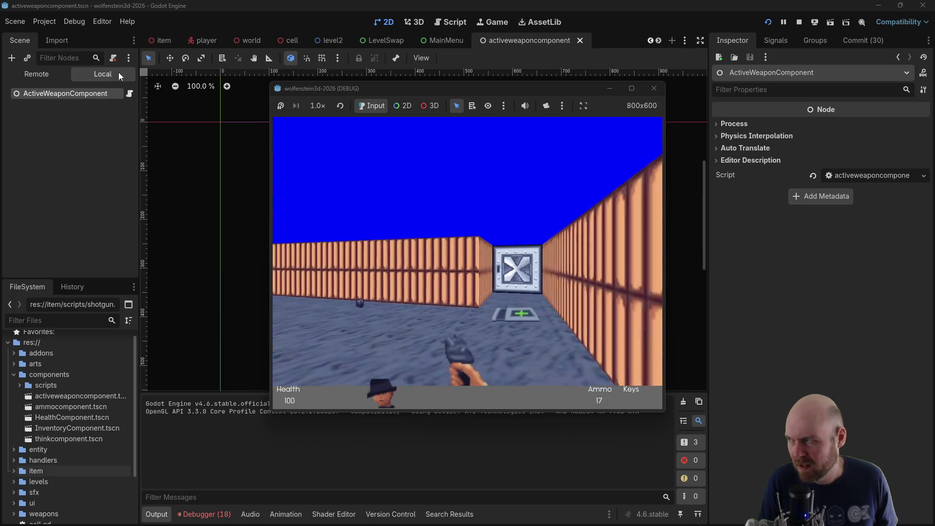
pyautogui.click(37, 74)
pyautogui.click(14, 222)
pyautogui.click(19, 233)
pyautogui.scroll(-2, 44, 229)
pyautogui.click(52, 252)
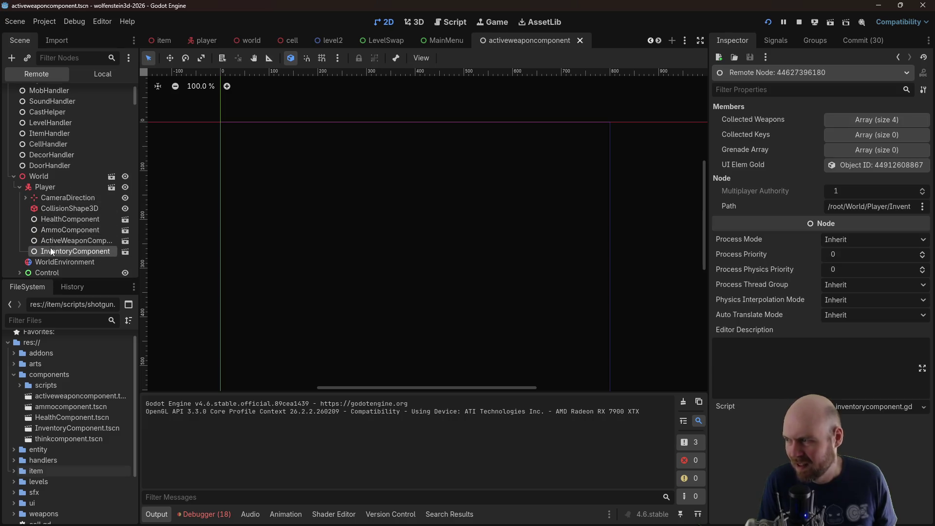
pyautogui.click(875, 120)
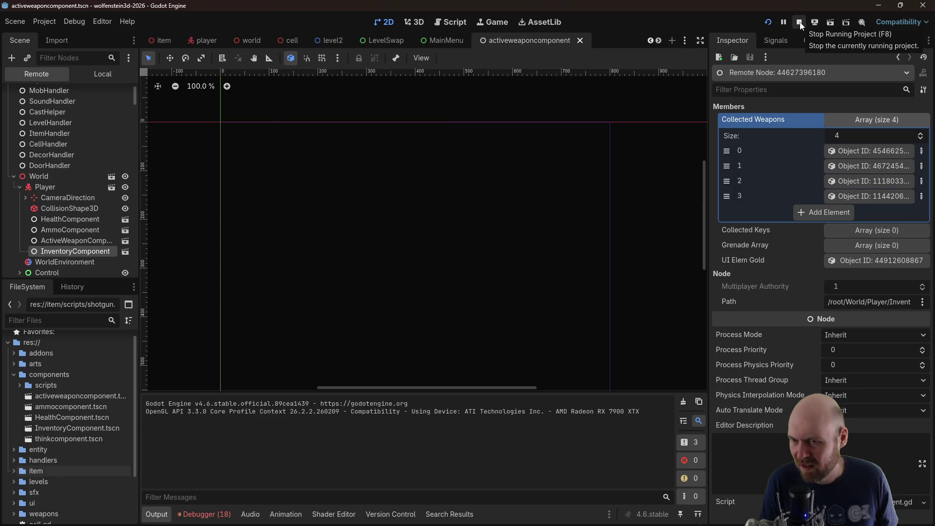
pyautogui.click(800, 24)
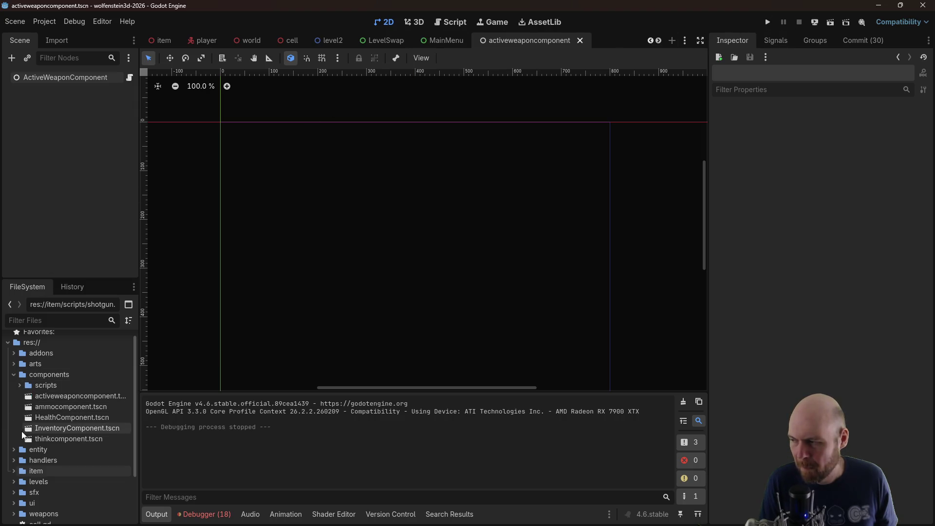
# In inputhandler.gd, type-hint var player as : Player
pyautogui.click(13, 460)
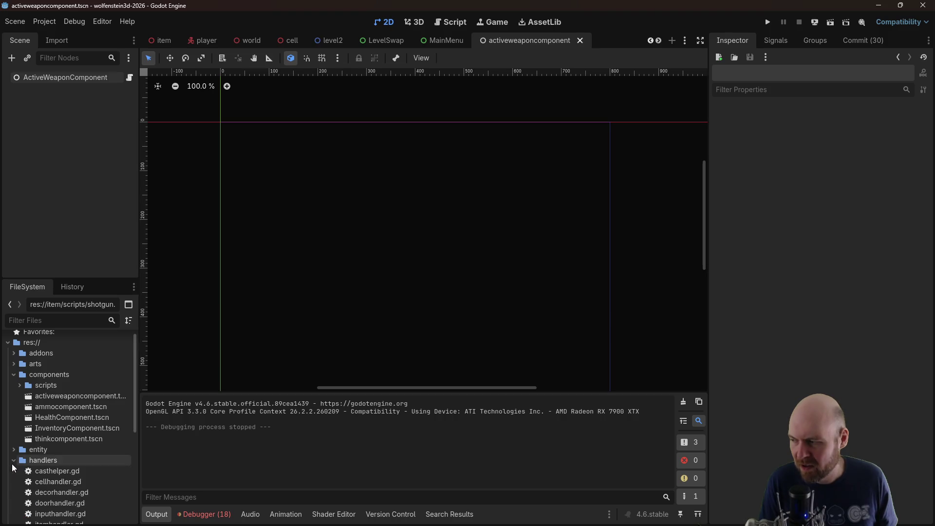
pyautogui.scroll(-2, 45, 480)
pyautogui.click(51, 492)
pyautogui.doubleClick(50, 495)
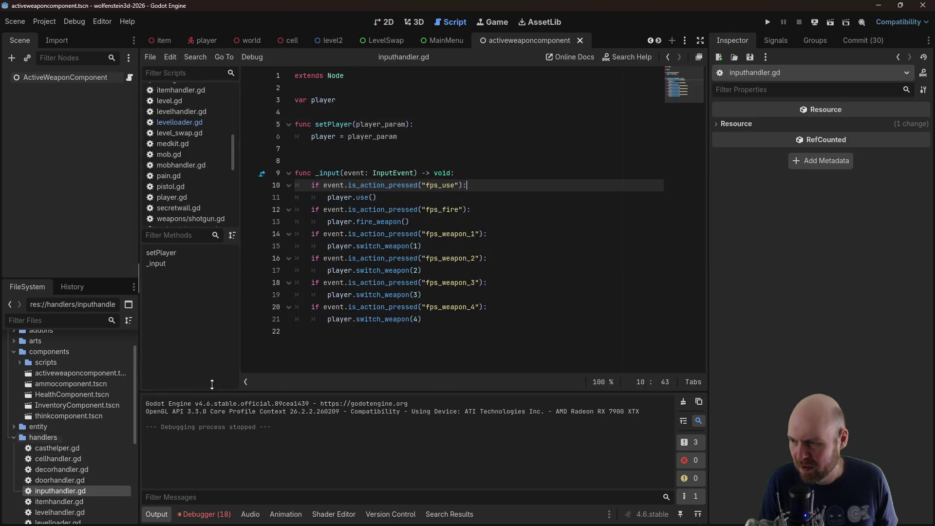
pyautogui.click(502, 319)
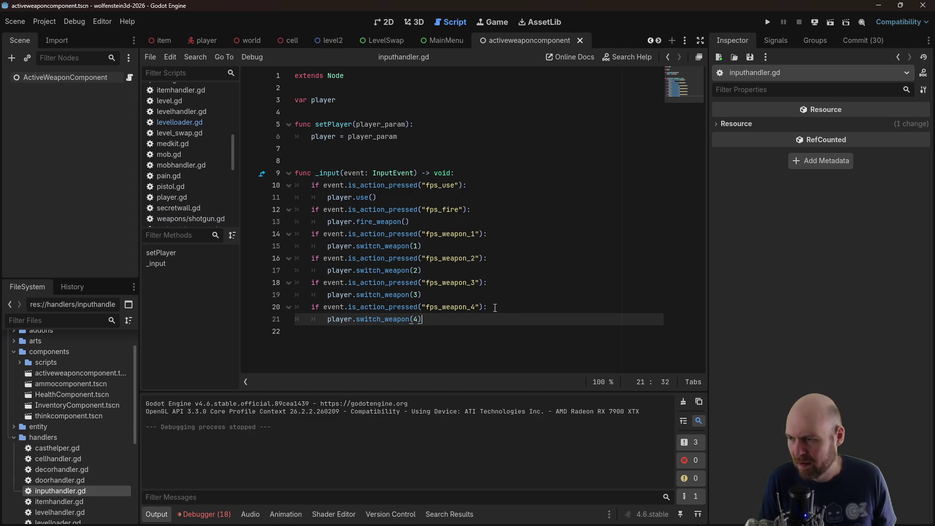
pyautogui.hotkey('ctrl', 'z')
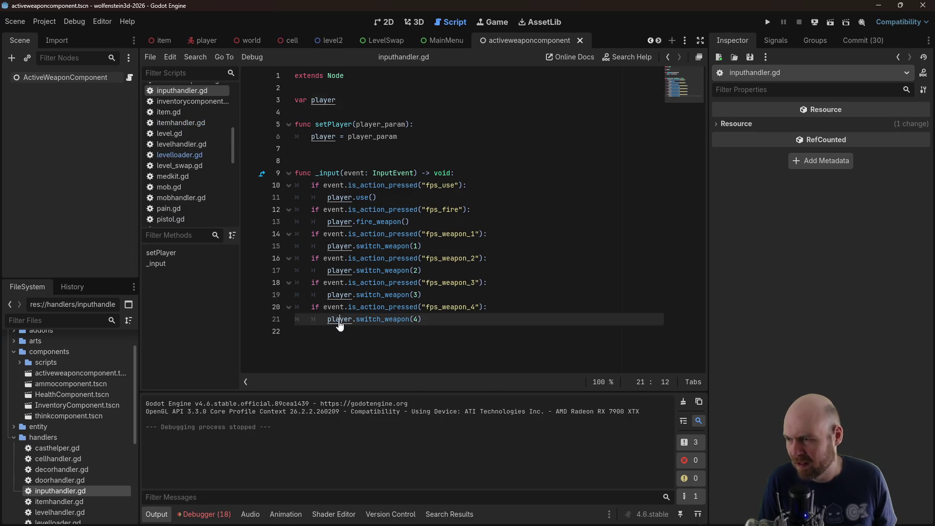
pyautogui.click(358, 98)
pyautogui.write(': Player')
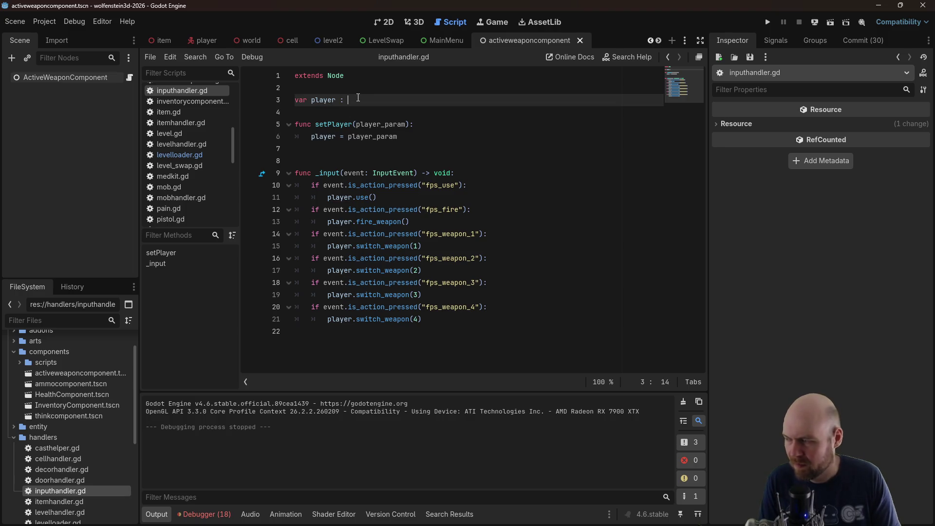
# Add print(weapons) after the existing_weapon line in player.gd's switch_weapon and save
pyautogui.keyDown('ctrl'); pyautogui.click(358, 99); pyautogui.keyUp('ctrl')
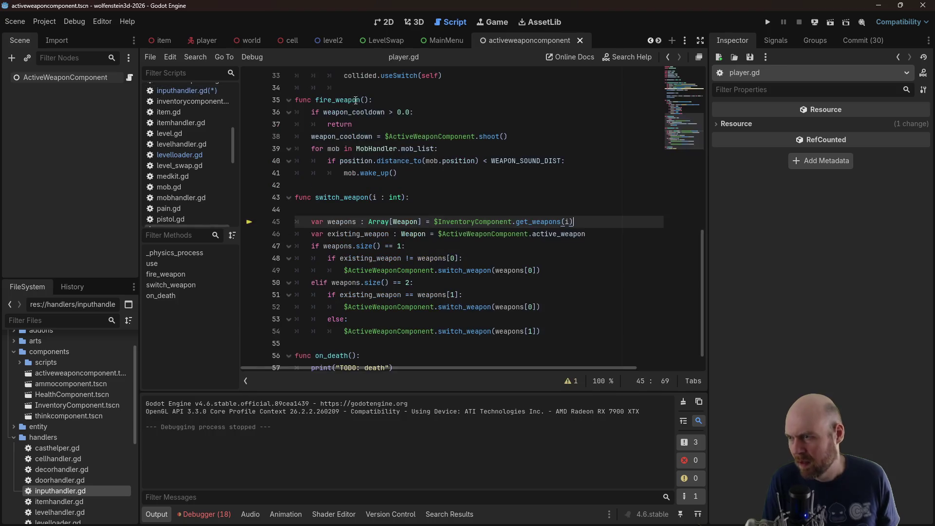
pyautogui.scroll(-1, 400, 229)
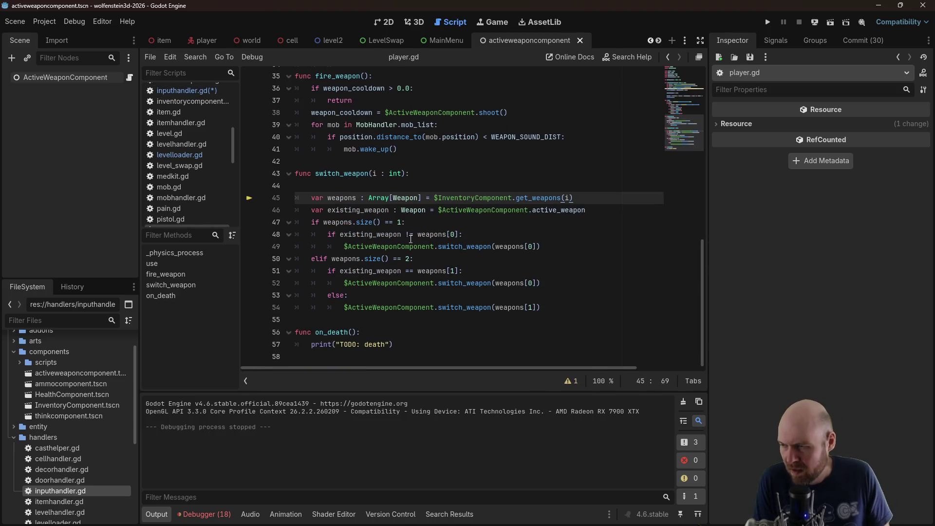
pyautogui.click(377, 180)
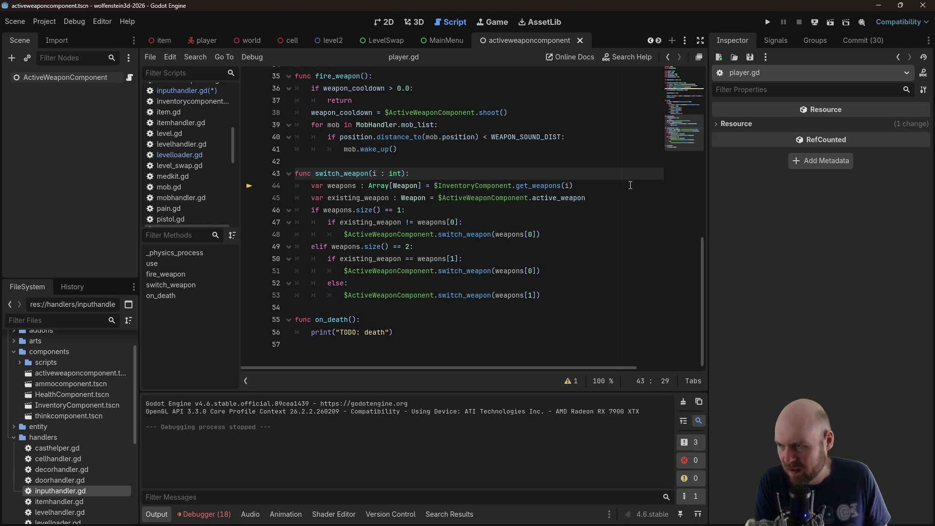
pyautogui.click(595, 193)
pyautogui.click(572, 208)
pyautogui.click(590, 187)
pyautogui.click(606, 198)
pyautogui.press('Return')
pyautogui.write('print(')
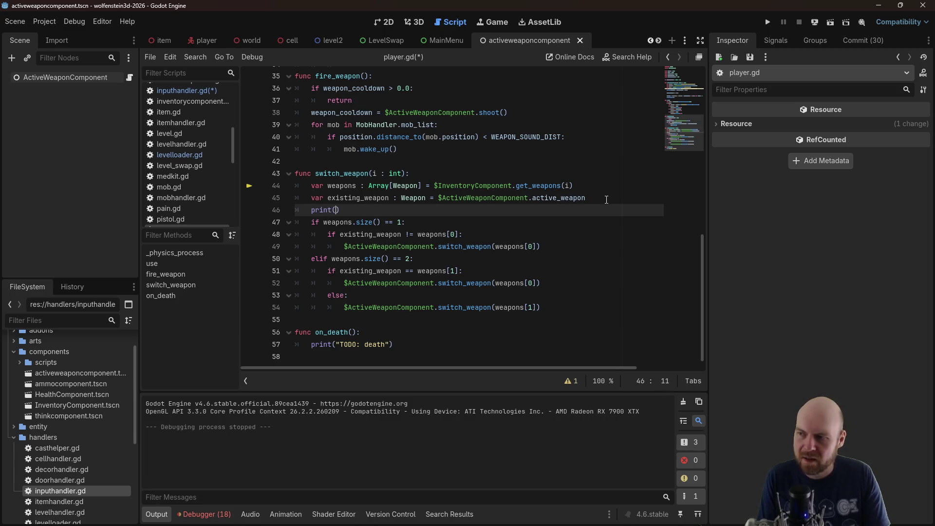
pyautogui.write('weapons)')
pyautogui.hotkey('ctrl', 's')
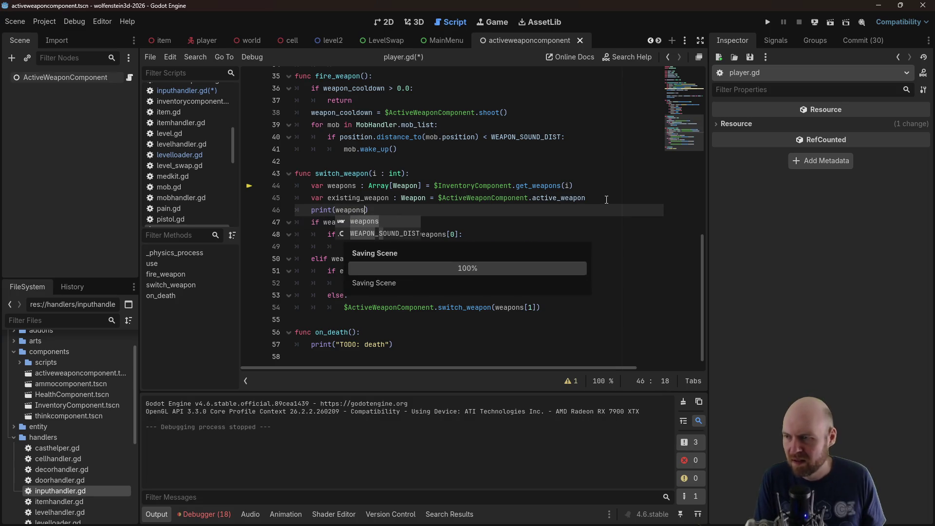
# Test-run the game, switch weapons to see empty [] weapon lists printed, then stop
pyautogui.click(769, 22)
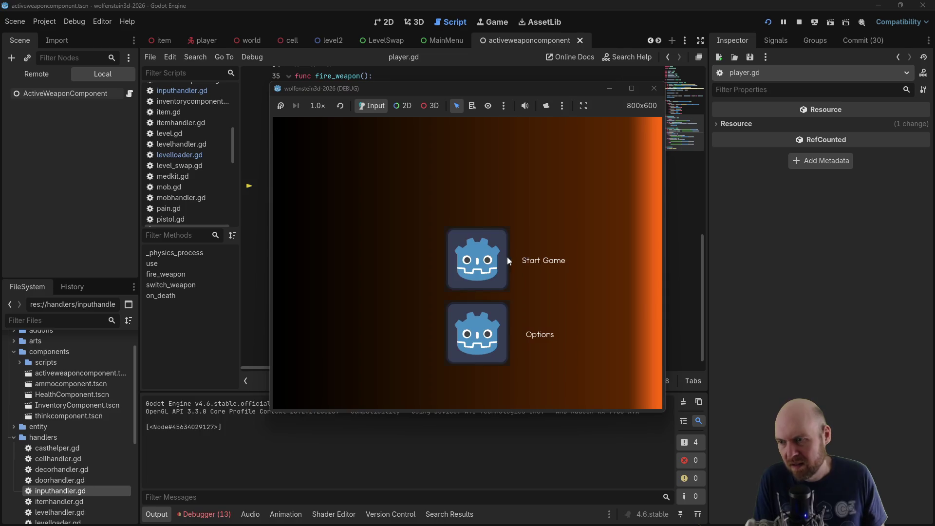
pyautogui.click(504, 256)
pyautogui.click(506, 255)
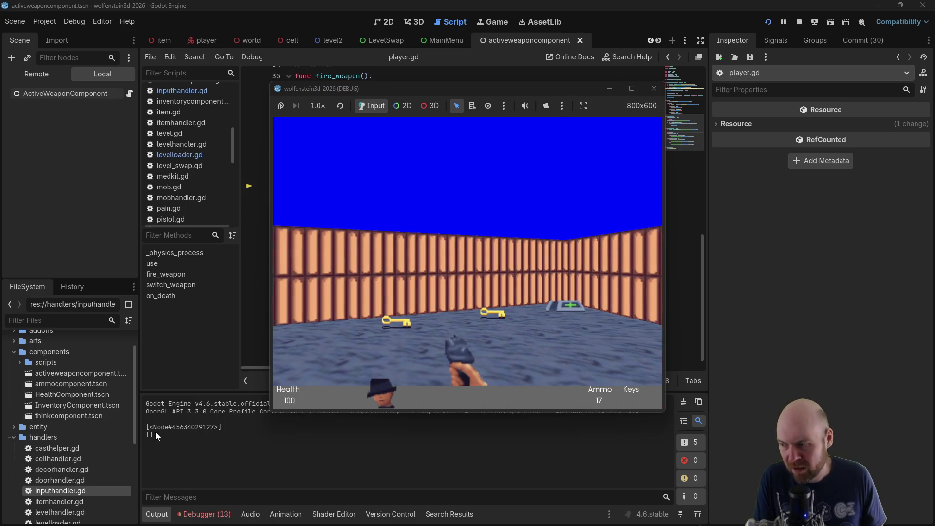
pyautogui.press('Left')
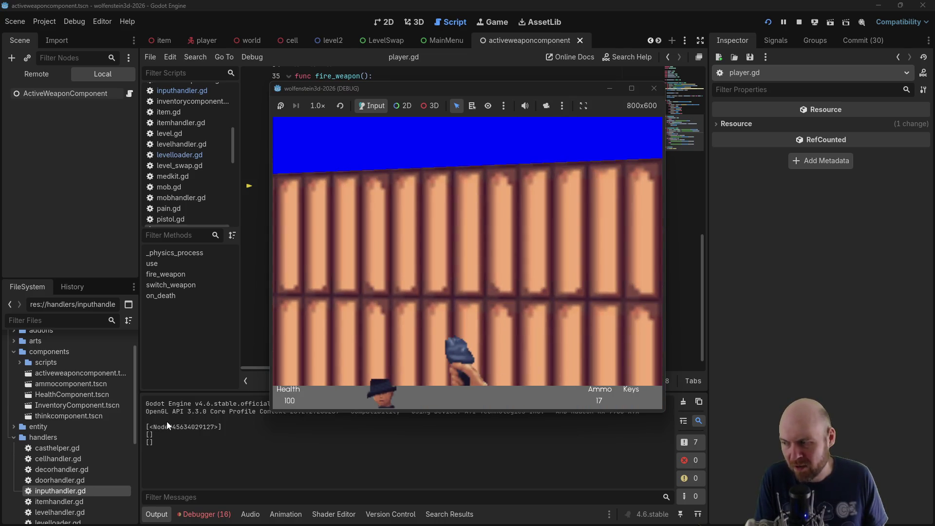
pyautogui.press('Left')
pyautogui.click(651, 86)
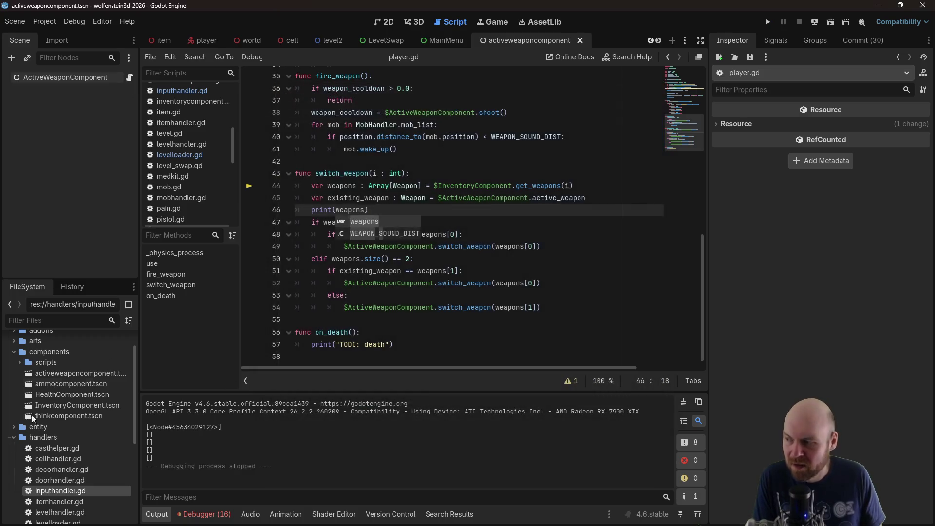
# Expand the weapons folder in the FileSystem dock to view its files
pyautogui.scroll(-3, 30, 468)
pyautogui.scroll(-4, 30, 473)
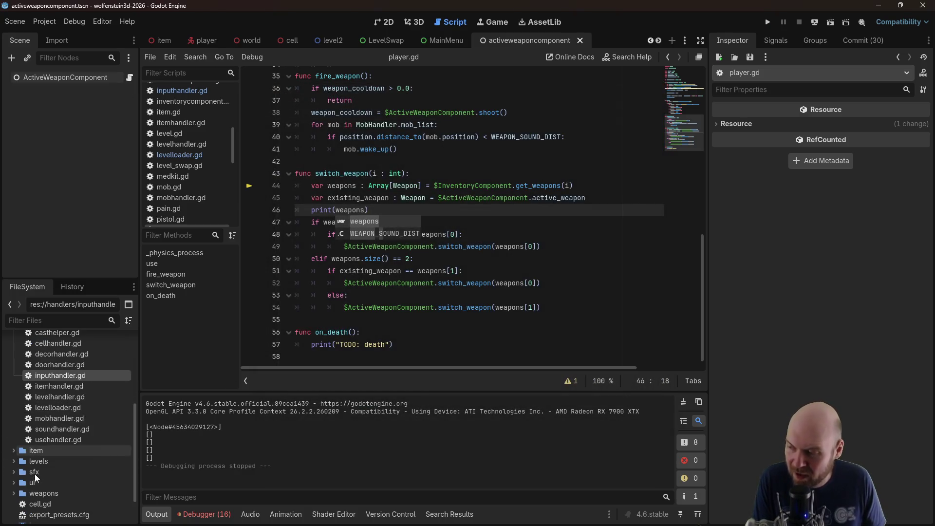
pyautogui.click(12, 450)
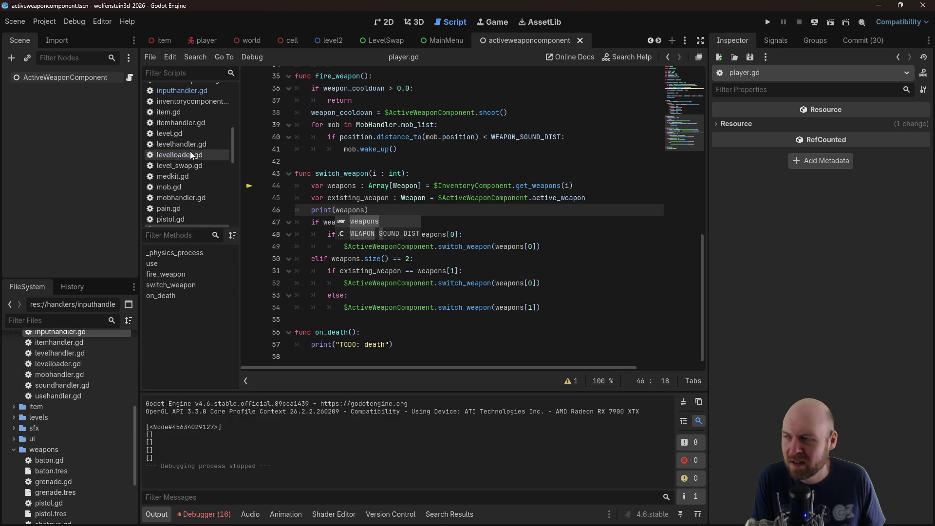
pyautogui.scroll(2, 186, 147)
# In inventorycomponent.gd, add a slot 4 case to get_weapons that returns "shotgun", and save
pyautogui.click(217, 140)
pyautogui.scroll(-2, 342, 199)
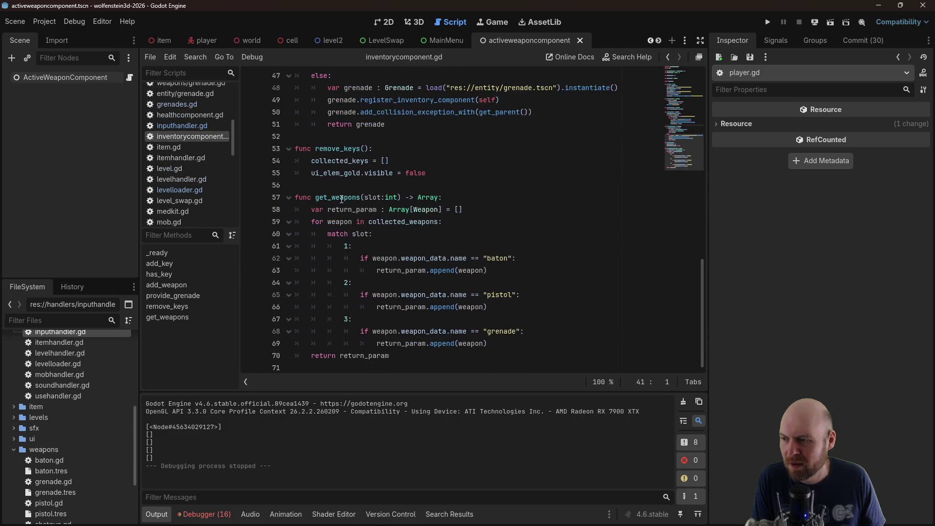
pyautogui.click(529, 346)
pyautogui.press('Return')
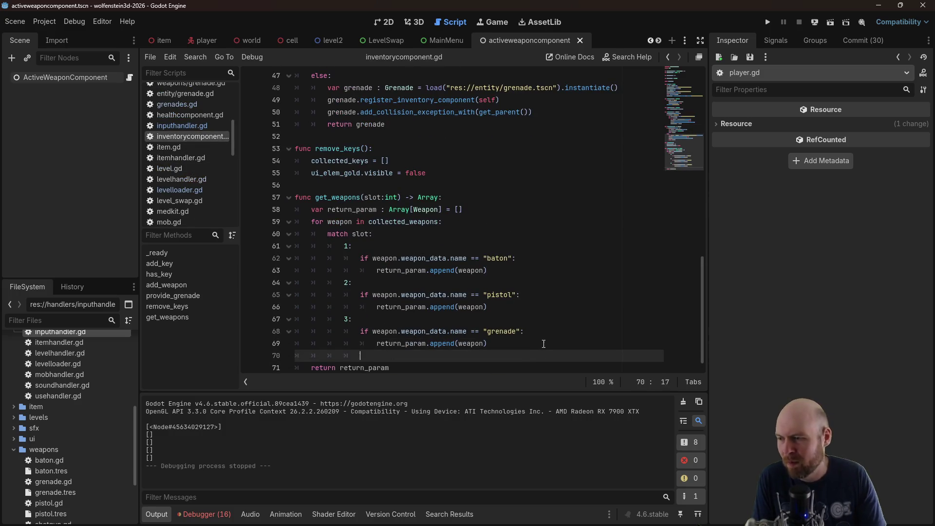
pyautogui.write('4:')
pyautogui.moveTo(528, 343); pyautogui.dragTo(234, 332)
pyautogui.hotkey('ctrl', 'c')
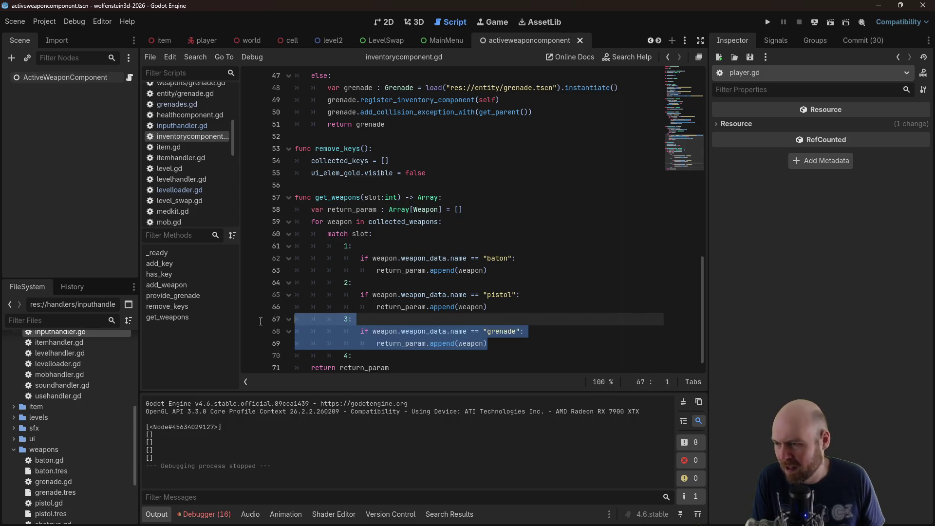
pyautogui.click(407, 356)
pyautogui.press('Return')
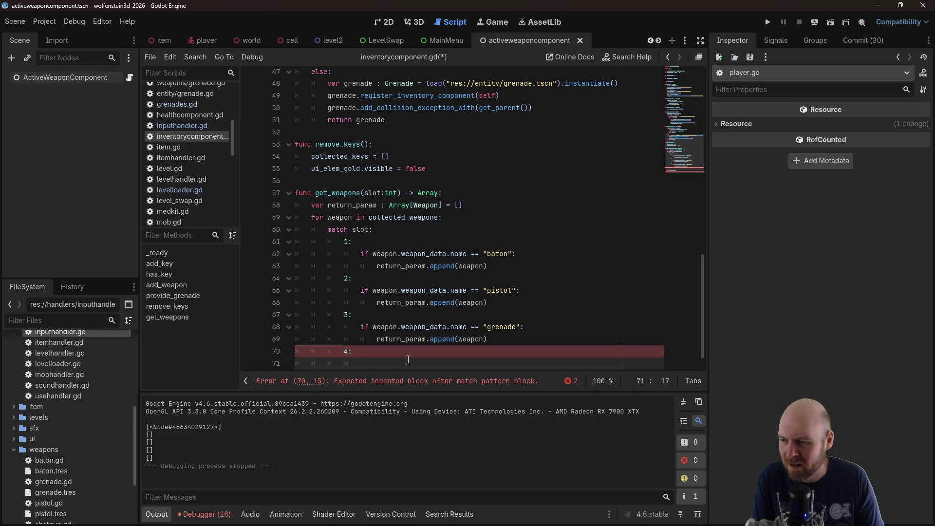
pyautogui.hotkey('ctrl', 'v')
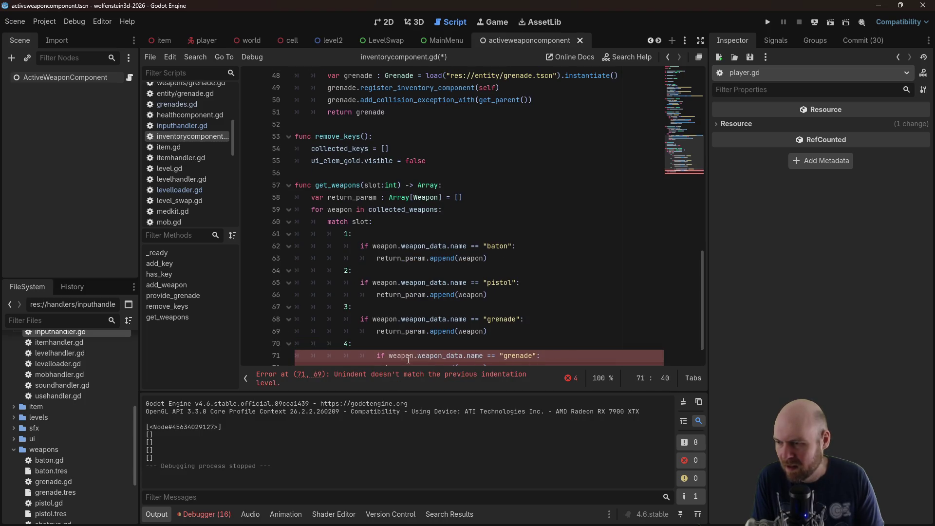
pyautogui.hotkey('shift', 'Tab')
pyautogui.moveTo(511, 355); pyautogui.dragTo(516, 356)
pyautogui.write('s')
pyautogui.write('n')
pyautogui.hotkey('ctrl', 's')
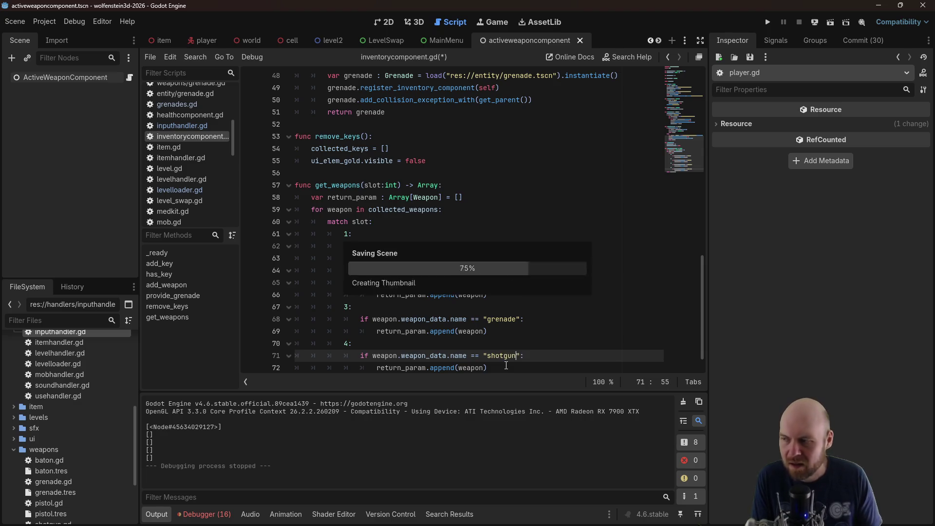
# Delete the weapons debug print line from player.gd
pyautogui.scroll(-3, 209, 192)
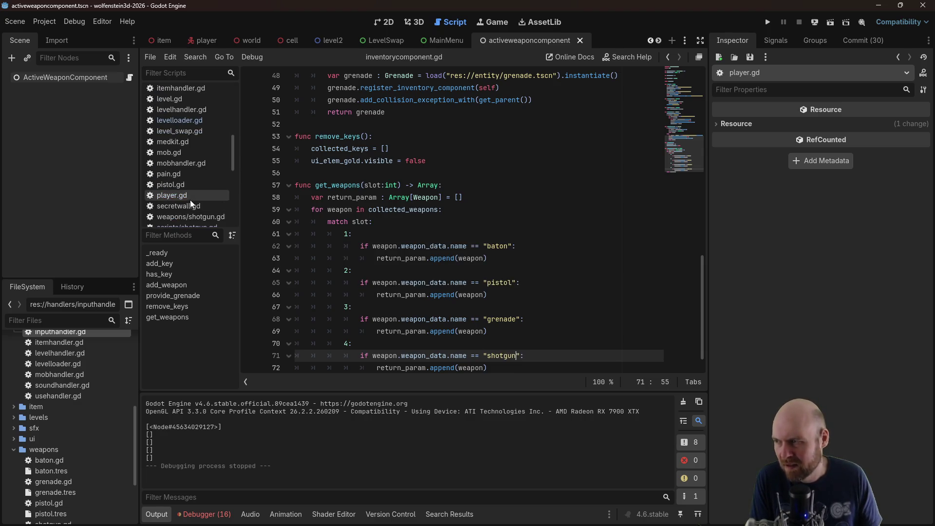
pyautogui.click(190, 198)
pyautogui.press('Escape')
pyautogui.hotkey('shift', 'Home')
pyautogui.hotkey('shift', 'Home')
pyautogui.press('BackSpace')
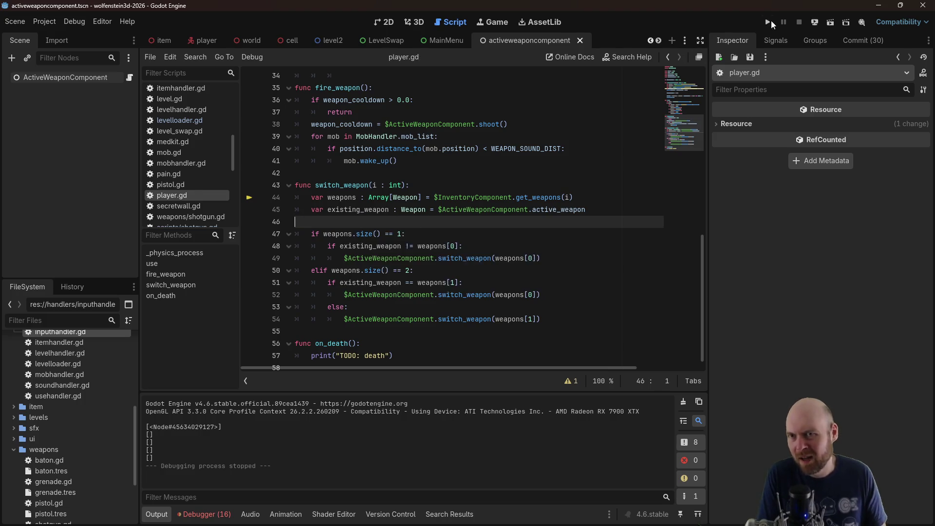
pyautogui.click(768, 22)
pyautogui.click(454, 238)
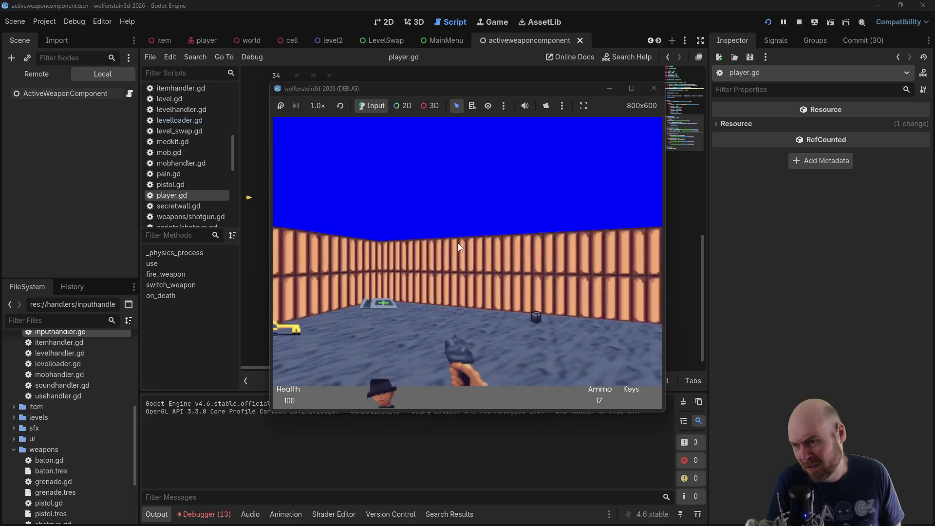
pyautogui.press('Up')
pyautogui.press('ctrl')
pyautogui.press('Left')
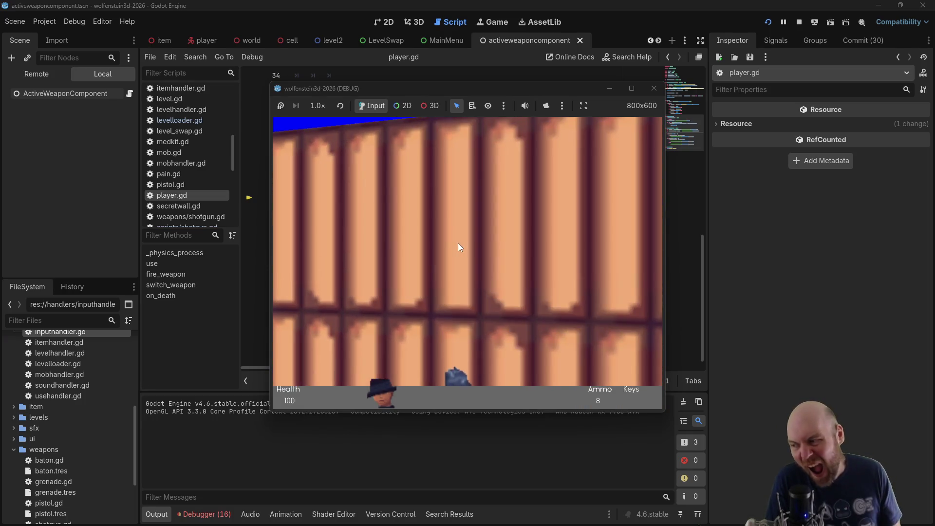
pyautogui.press('Down')
pyautogui.press('Left')
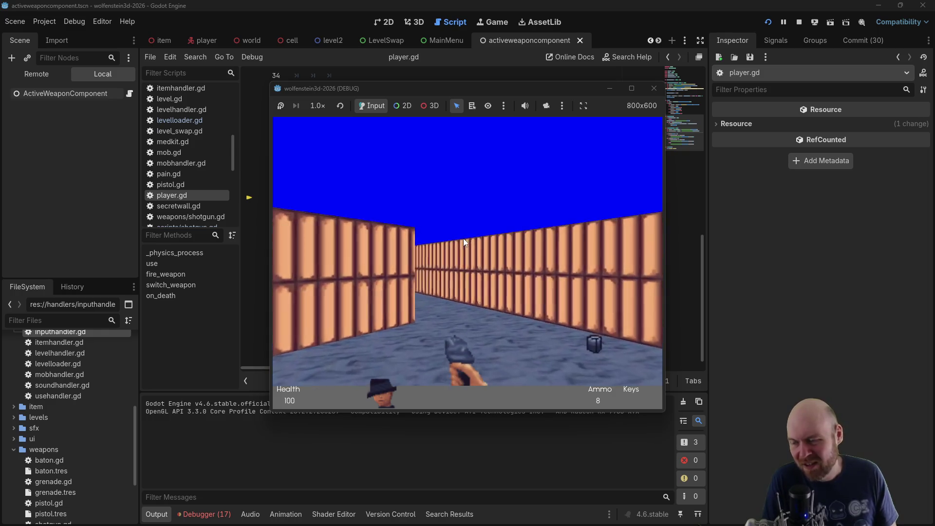
pyautogui.press('Up')
pyautogui.press('Right')
pyautogui.press('Left')
pyautogui.press('Up')
pyautogui.press('ctrl')
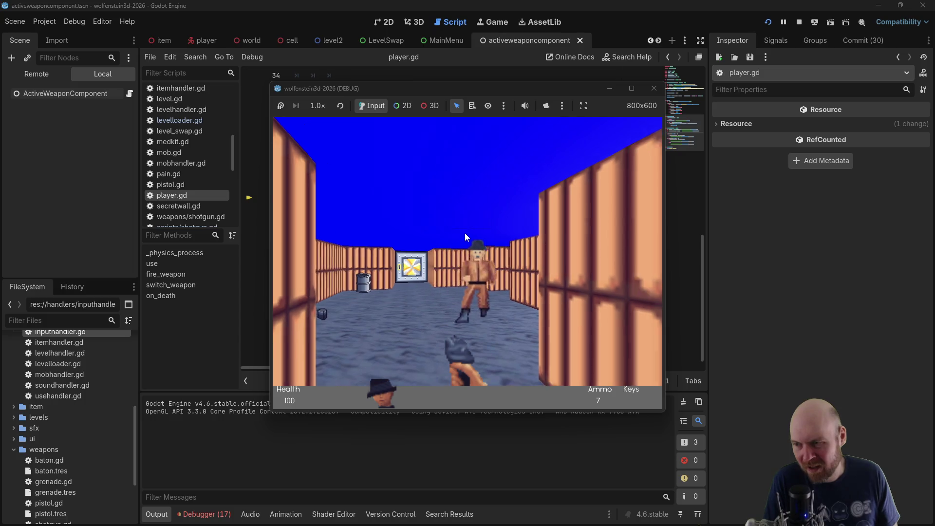
pyautogui.press('Right')
pyautogui.press('Up')
pyautogui.press('Right')
pyautogui.press('Left')
pyautogui.press('Right')
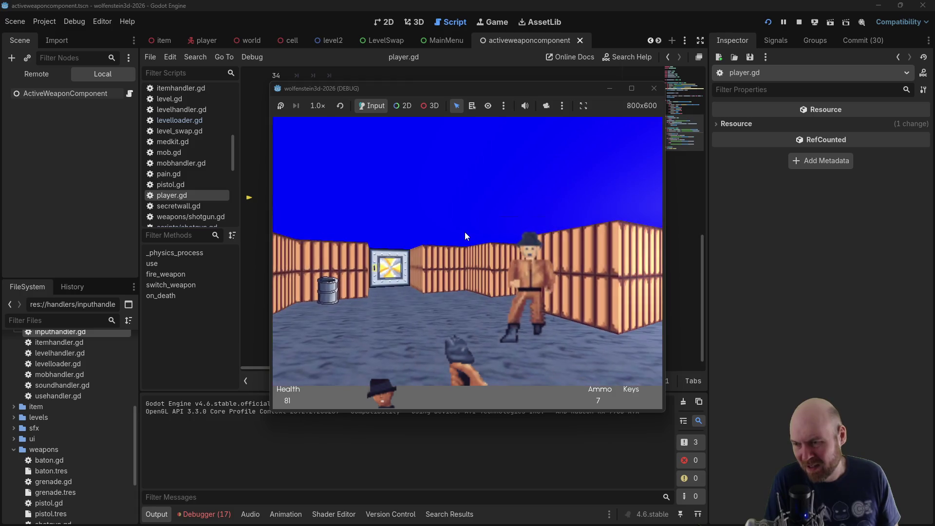
pyautogui.press('ctrl')
pyautogui.press('ctrl')
pyautogui.press('Left')
pyautogui.press('ctrl')
pyautogui.press('ctrl')
pyautogui.press('Left')
pyautogui.press('Left')
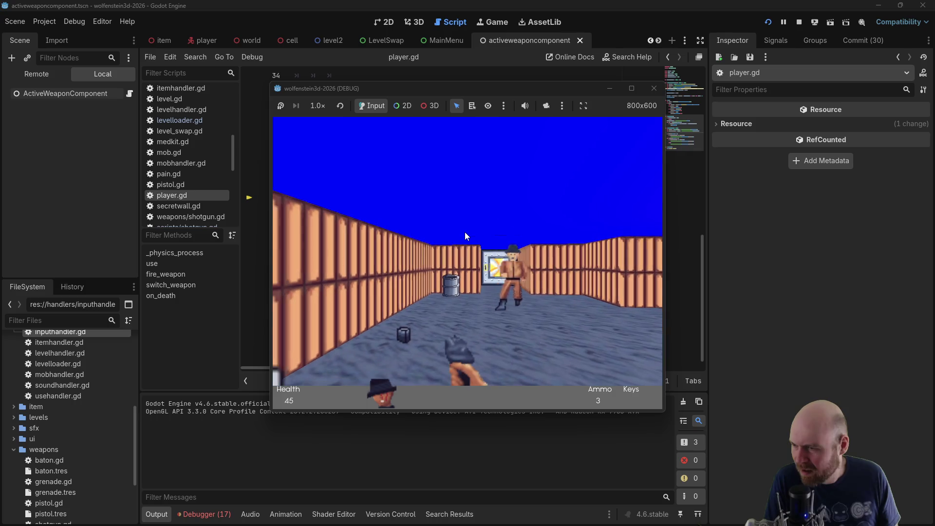
pyautogui.press('Right')
pyautogui.press('ctrl')
pyautogui.press('ctrl')
pyautogui.press('Right')
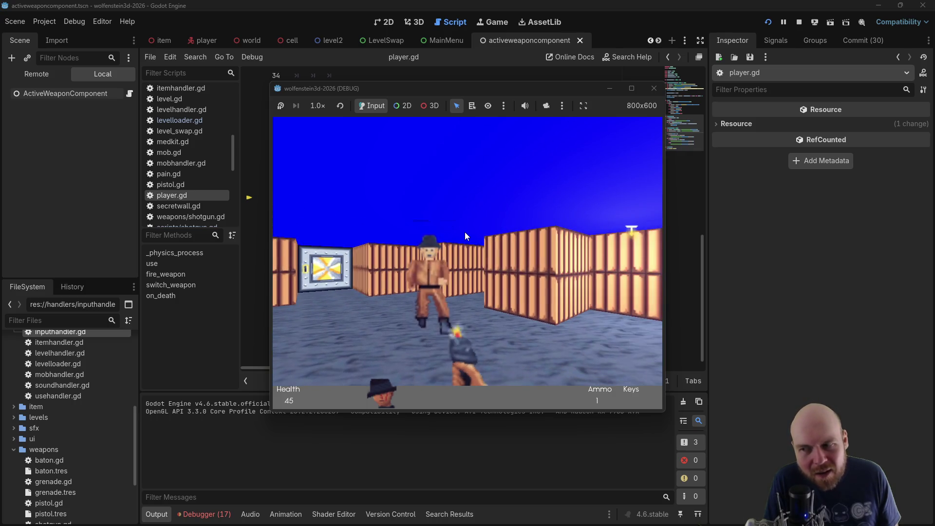
pyautogui.press('ctrl')
pyautogui.press('Left')
pyautogui.press('Right')
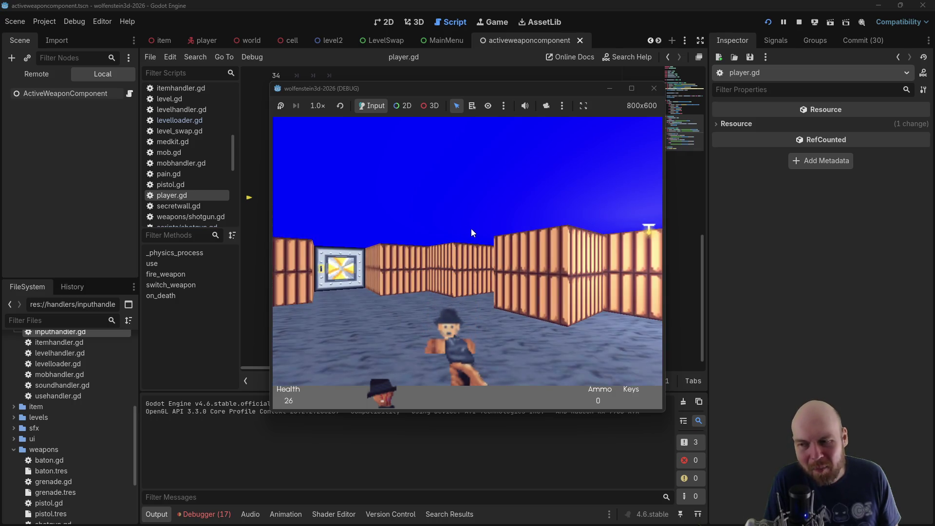
pyautogui.click(655, 88)
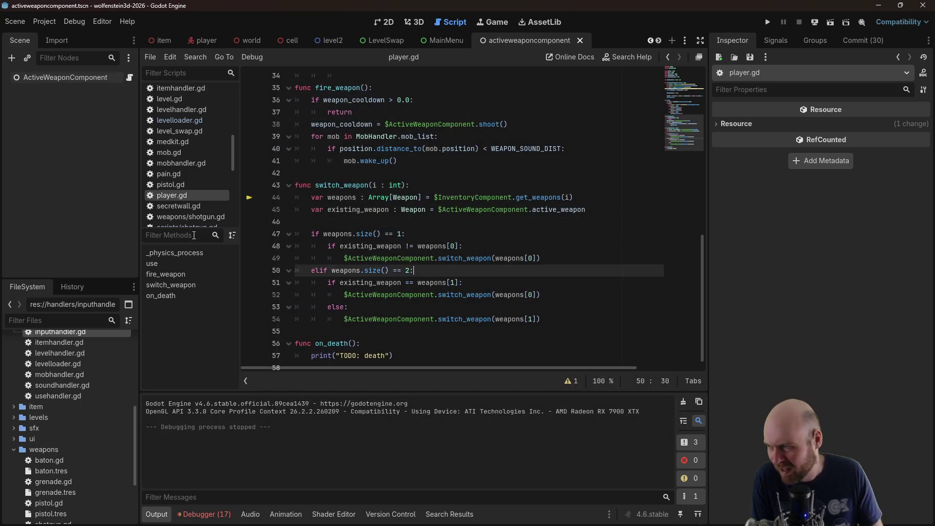
pyautogui.scroll(-1, 202, 221)
pyautogui.scroll(-5, 202, 221)
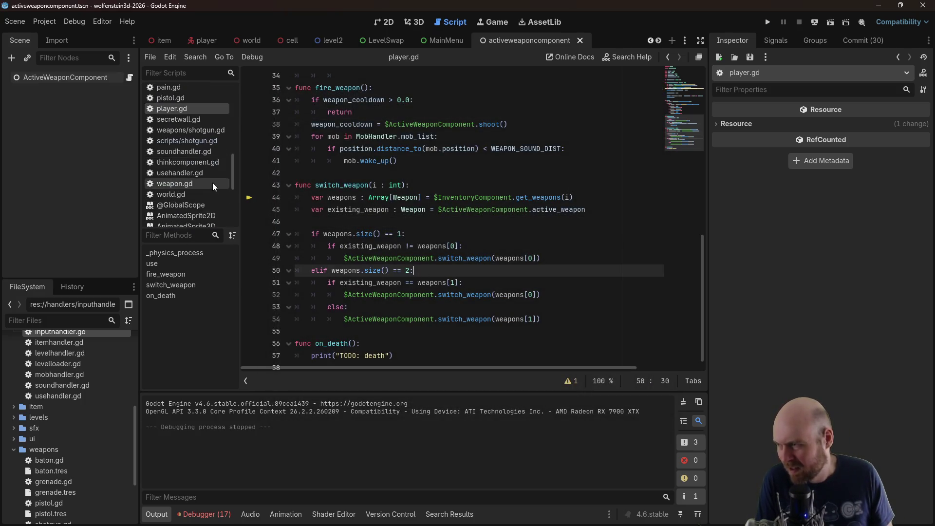
# Change shotgun.gd's pellet spread from randf_range(-5.0,5.0) to randf_range(-11.0,11.0) and run the project
pyautogui.scroll(-2, 60, 464)
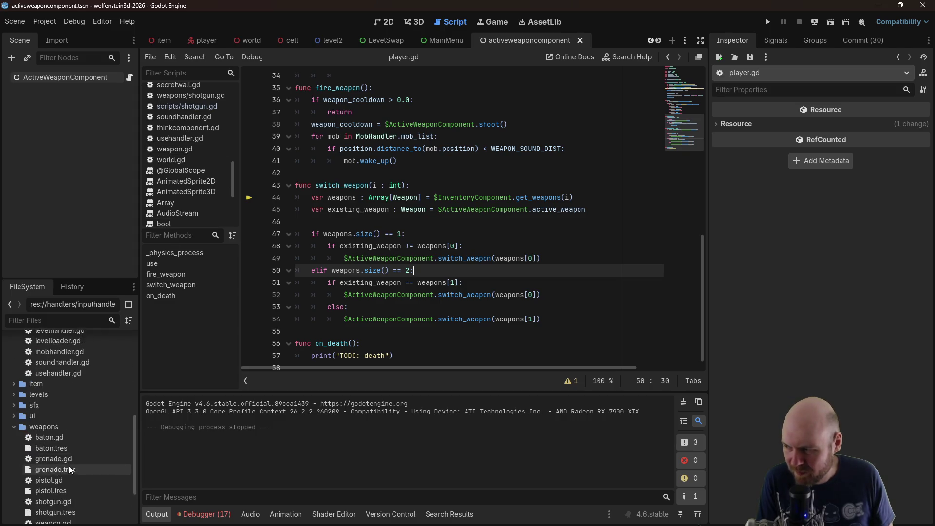
pyautogui.doubleClick(65, 479)
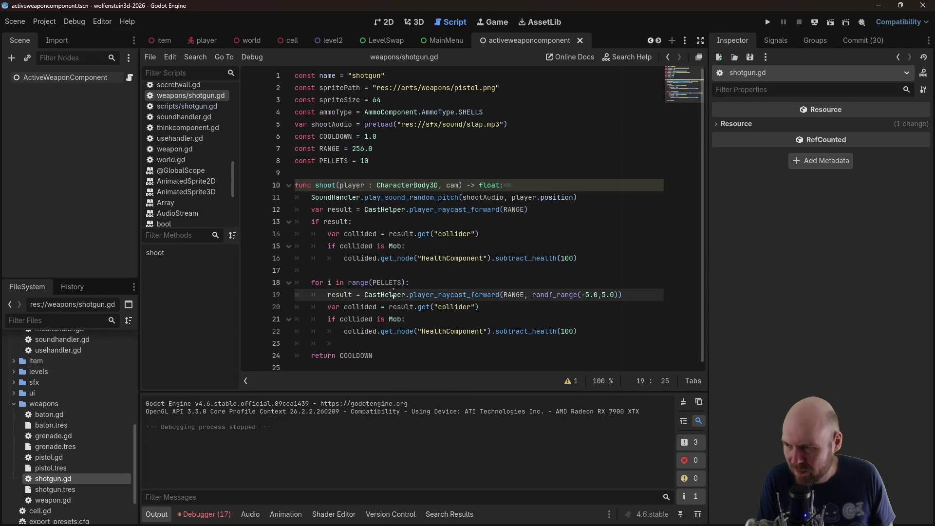
pyautogui.click(434, 282)
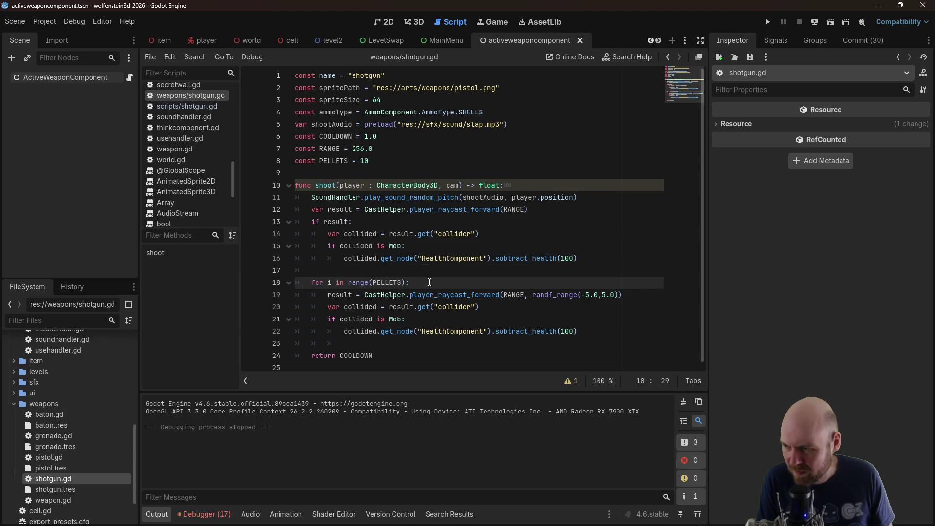
pyautogui.click(589, 295)
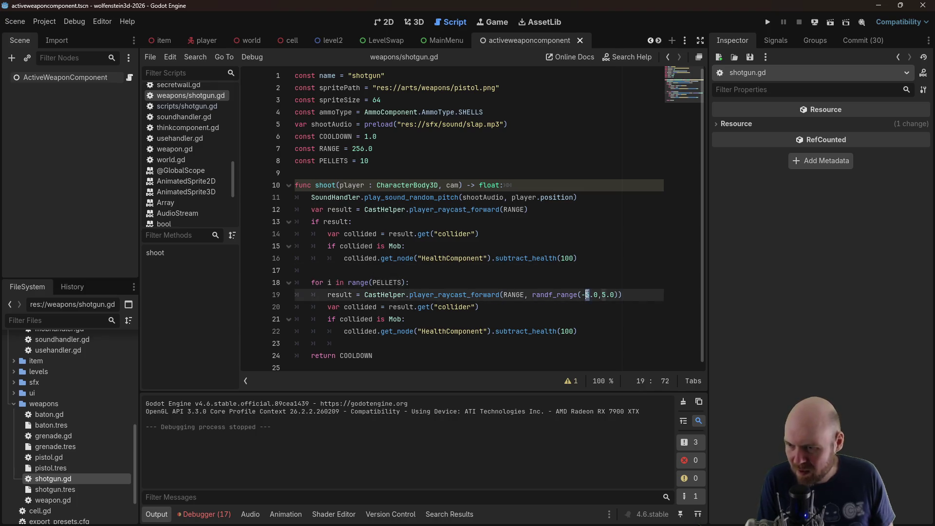
pyautogui.write('11')
pyautogui.click(605, 294)
pyautogui.press('Delete')
pyautogui.write('11')
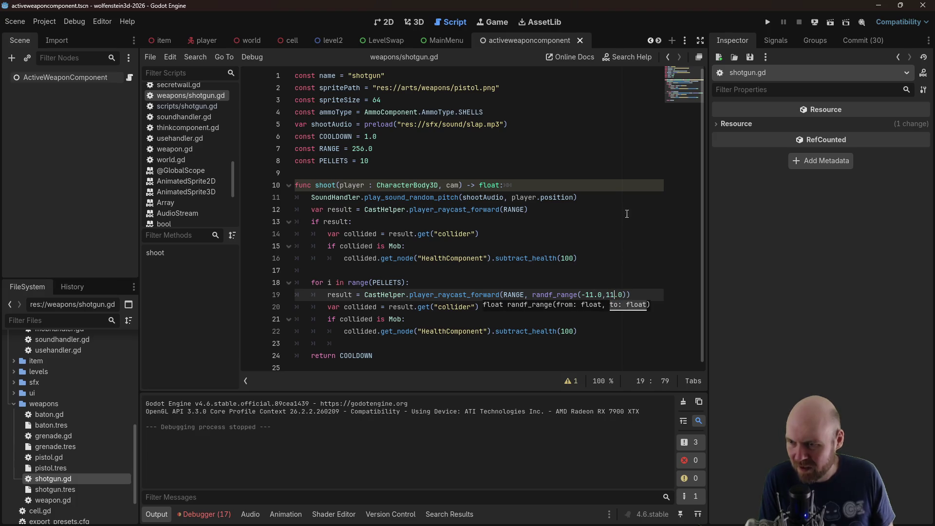
pyautogui.click(627, 220)
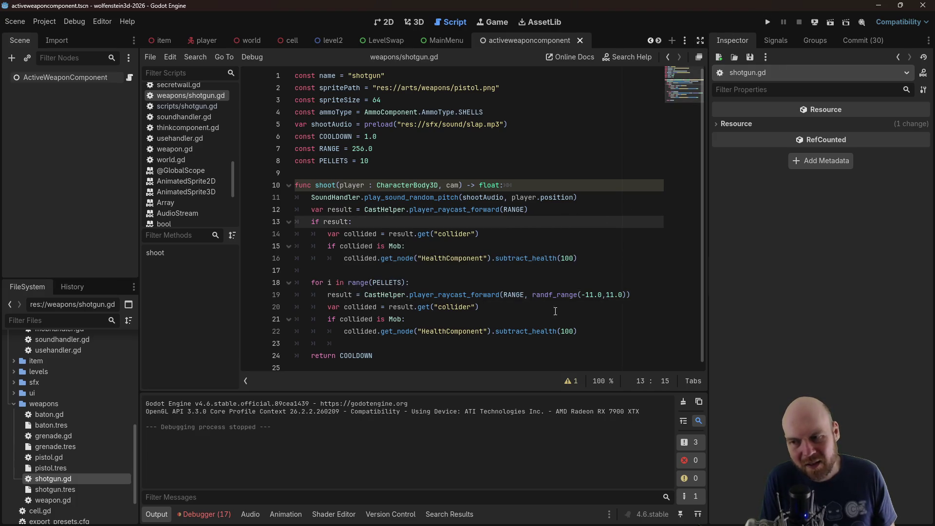
pyautogui.click(593, 295)
pyautogui.click(768, 22)
# Start a new game and fire the shotgun at the wall and the corridor enemy
pyautogui.click(472, 262)
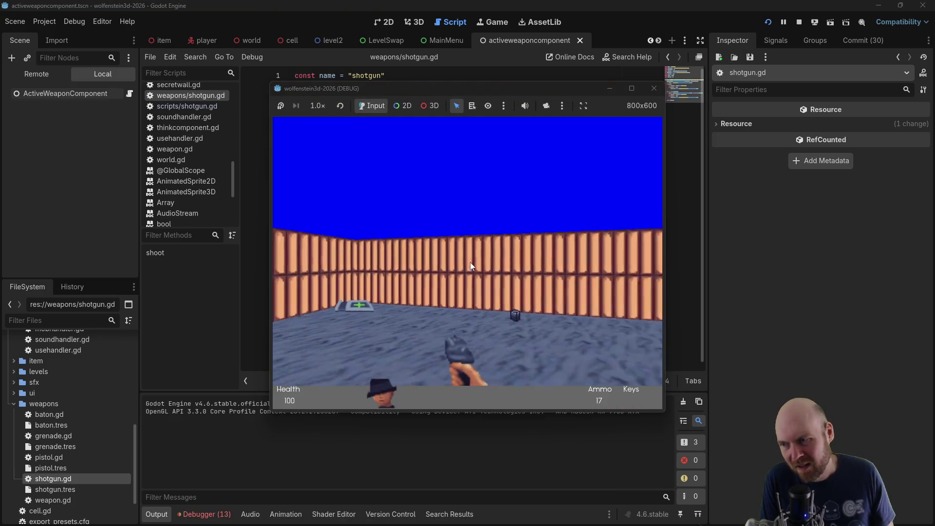
pyautogui.click(466, 262)
pyautogui.press('Left')
pyautogui.press('Right')
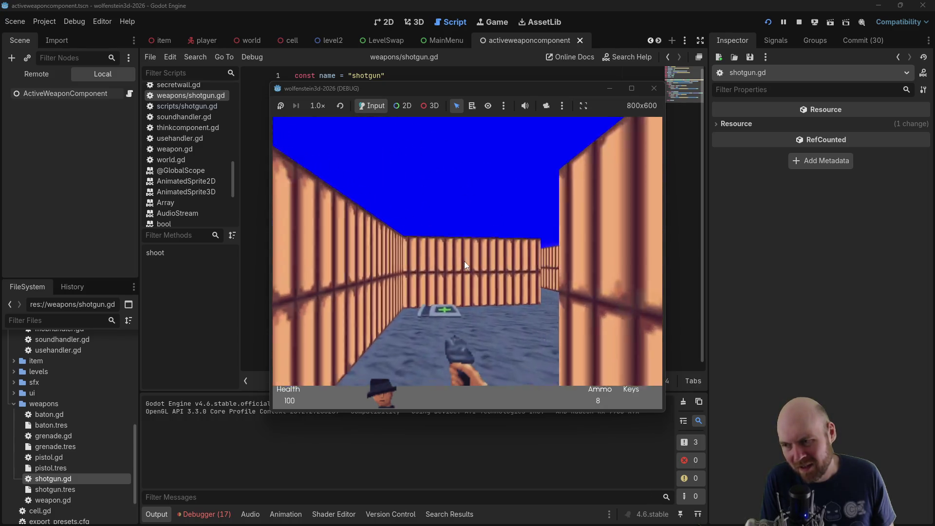
pyautogui.click(463, 261)
pyautogui.press('Up')
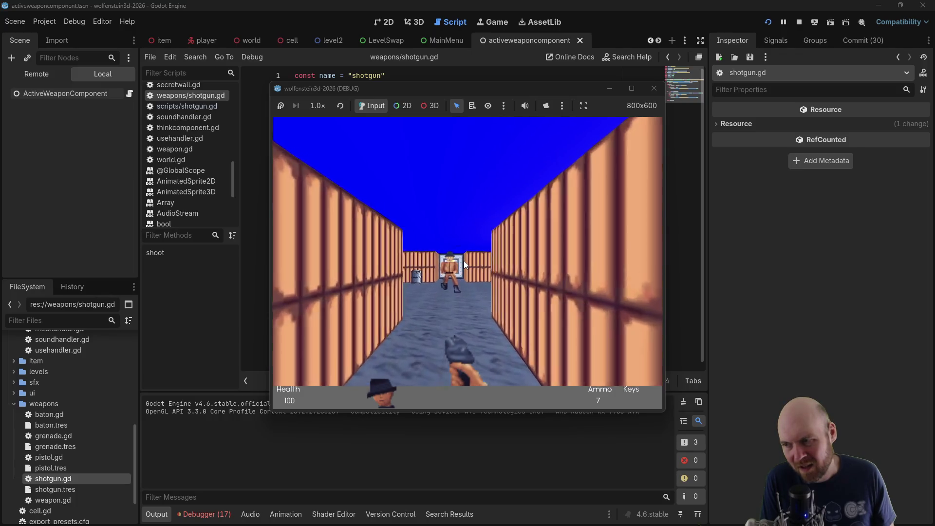
pyautogui.click(464, 262)
pyautogui.click(464, 261)
pyautogui.click(464, 261)
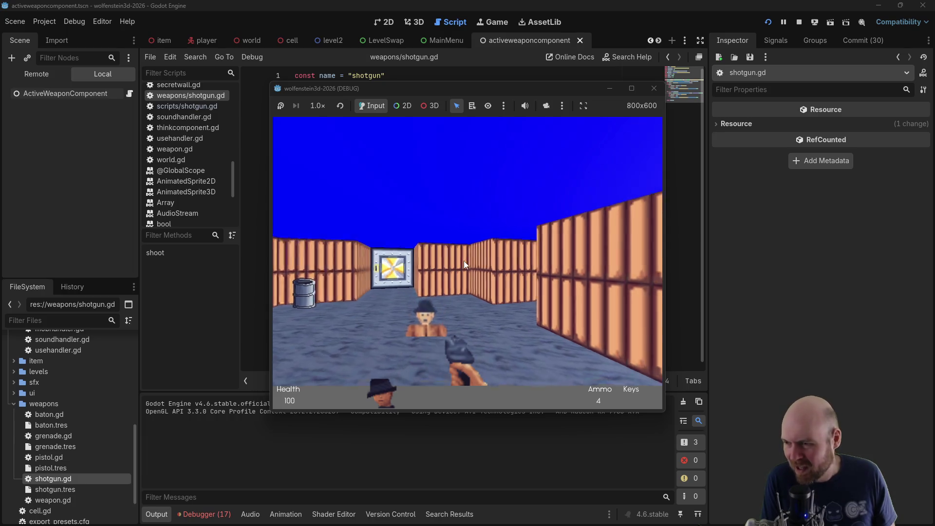
# Go through the metal door, shoot the side-corridor enemy until out of shells, and close the game
pyautogui.press('Up')
pyautogui.click(464, 261)
pyautogui.press('space')
pyautogui.press('Up')
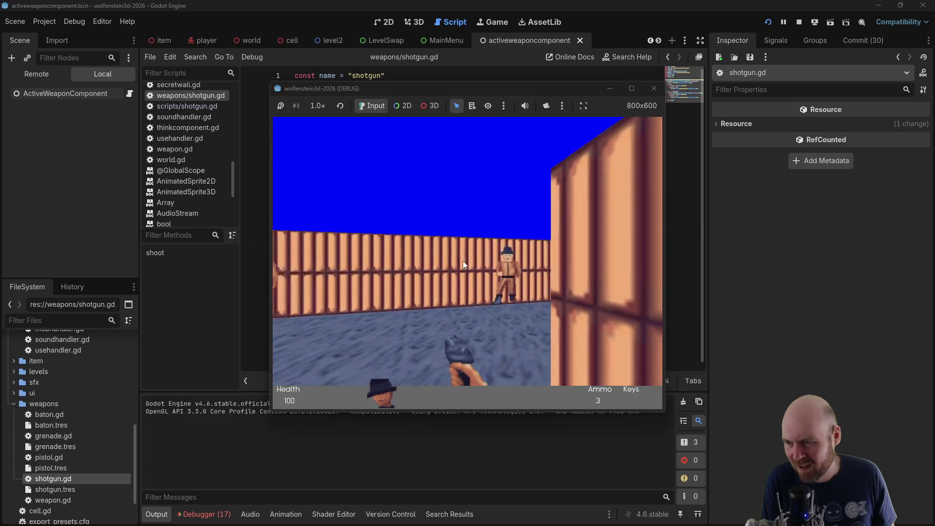
pyautogui.click(463, 261)
pyautogui.click(462, 260)
pyautogui.press('Up')
pyautogui.click(463, 260)
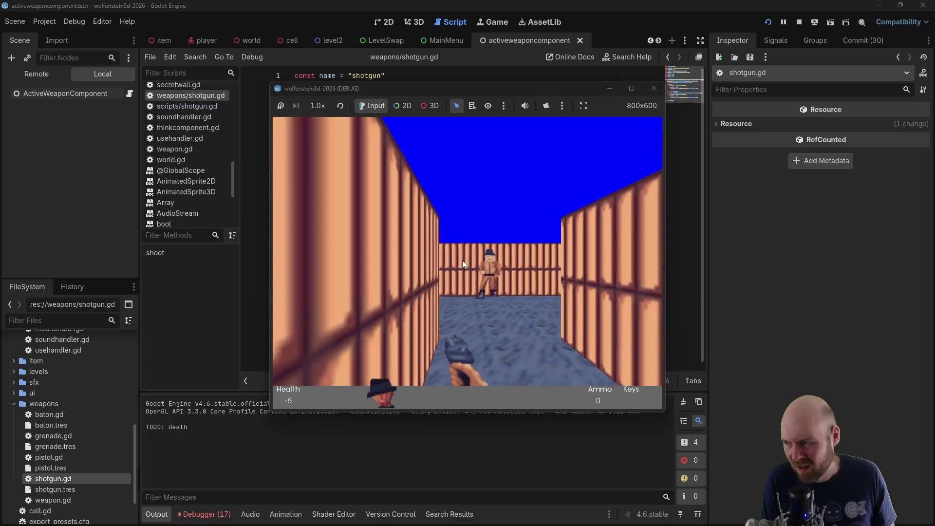
pyautogui.click(654, 88)
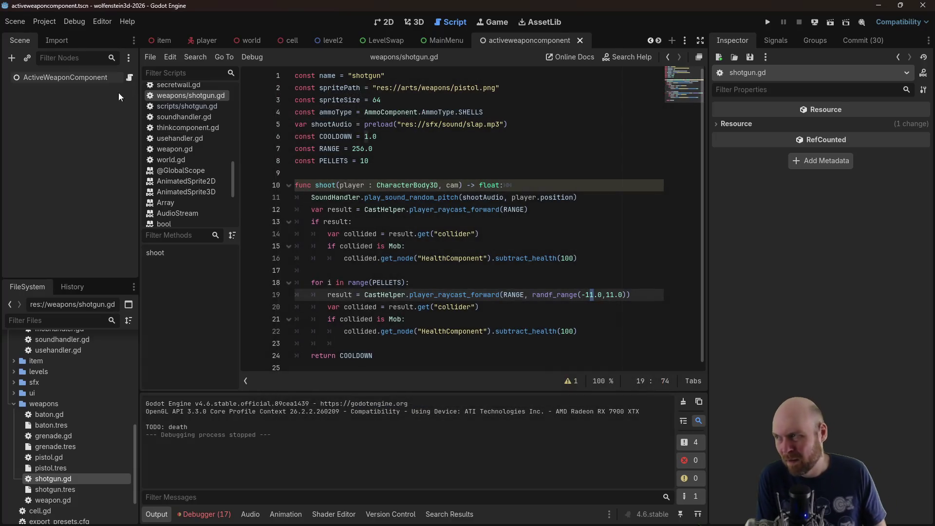
# Enable Visible Paths, Visible Navigation and Visible Avoidance in the Debug menu
pyautogui.click(74, 21)
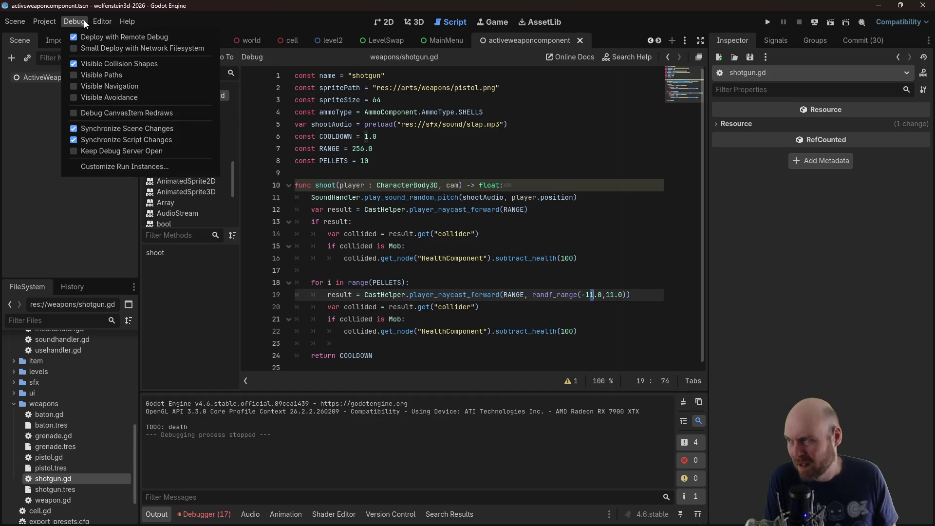
pyautogui.click(87, 76)
pyautogui.click(90, 86)
pyautogui.click(89, 96)
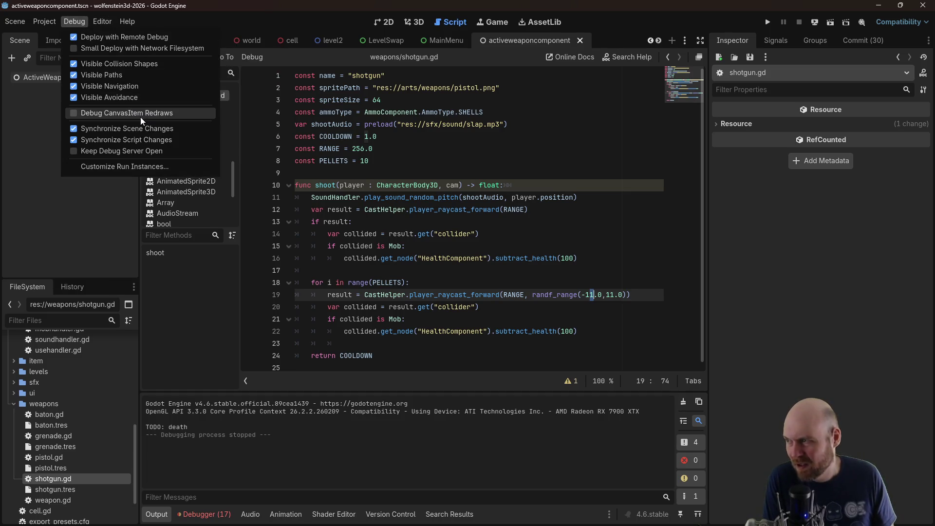
pyautogui.click(770, 20)
# Run the project and fire the shotgun near the starting wall corner to see the rays
pyautogui.click(770, 20)
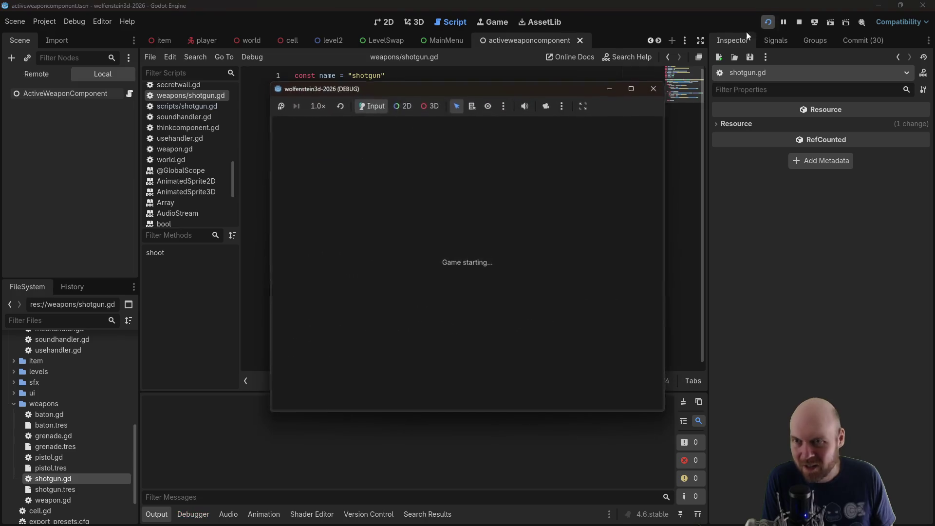
pyautogui.press('Up')
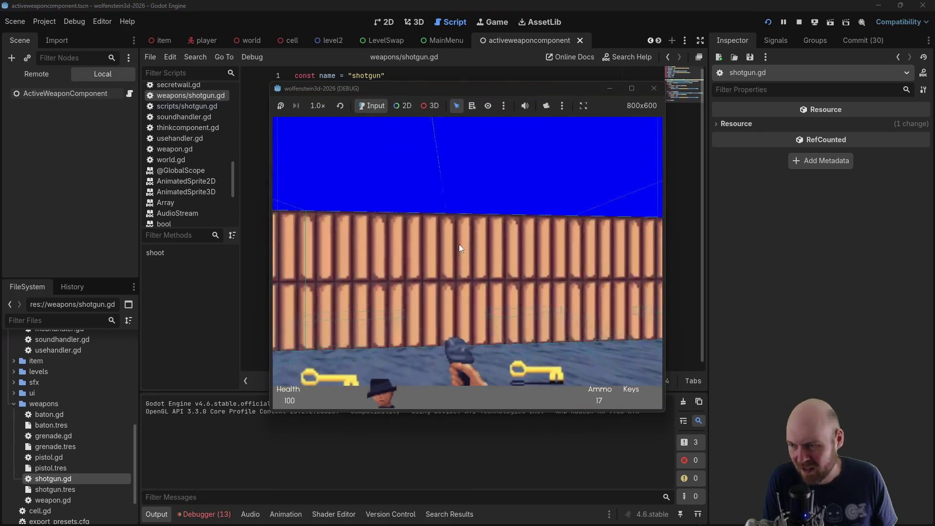
pyautogui.press('Left')
pyautogui.press('Right')
pyautogui.press('ctrl')
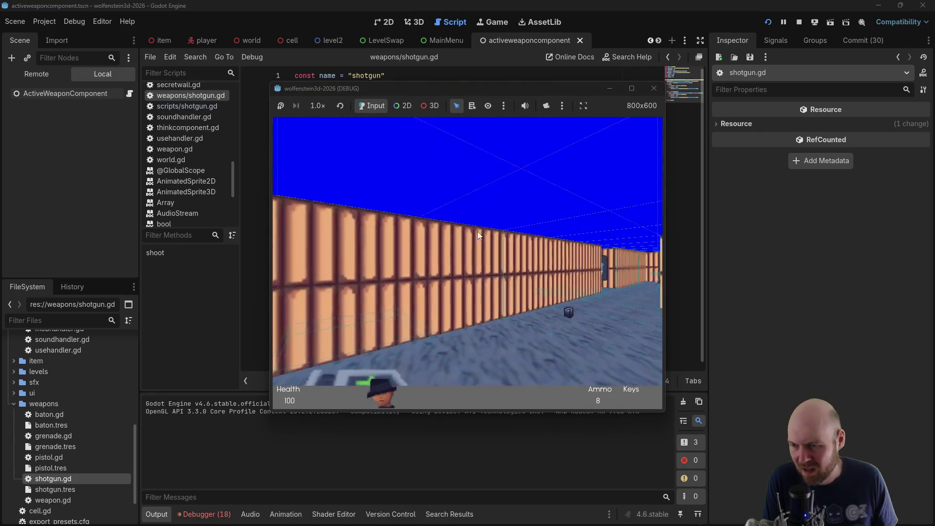
pyautogui.press('ctrl')
# Walk down the corridor past the barrel, shoot the enemy, and close the game with F8
pyautogui.press('Right')
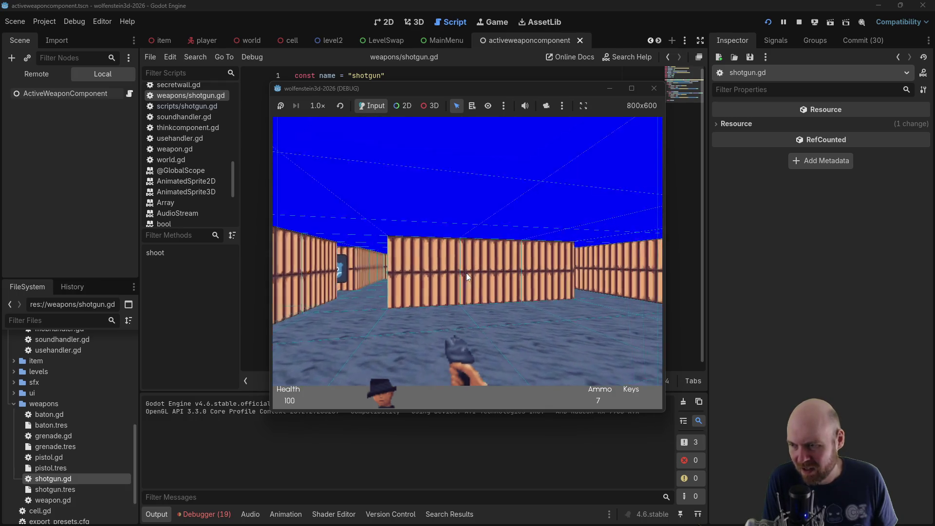
pyautogui.press('Left')
pyautogui.press('Up')
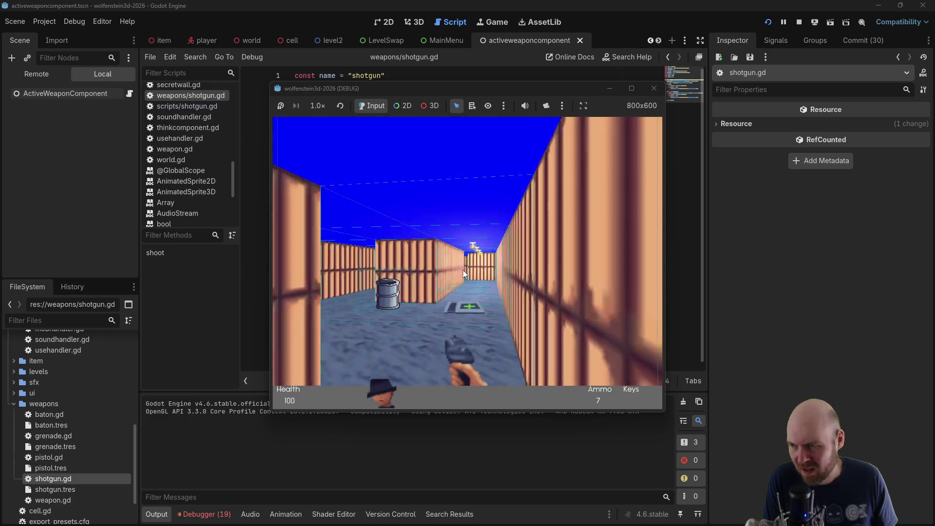
pyautogui.press('Right')
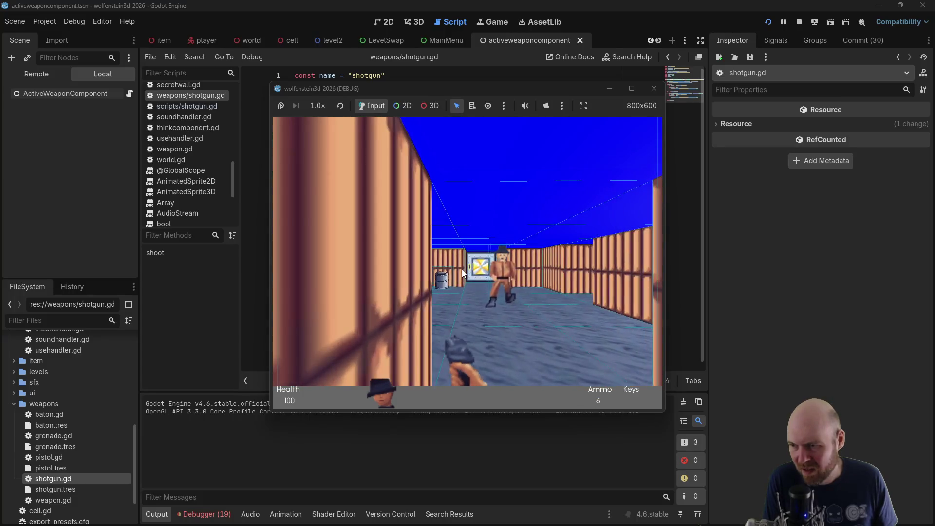
pyautogui.press('ctrl')
pyautogui.press('ctrl')
pyautogui.press('ctrl')
pyautogui.press('Left')
pyautogui.press('Right')
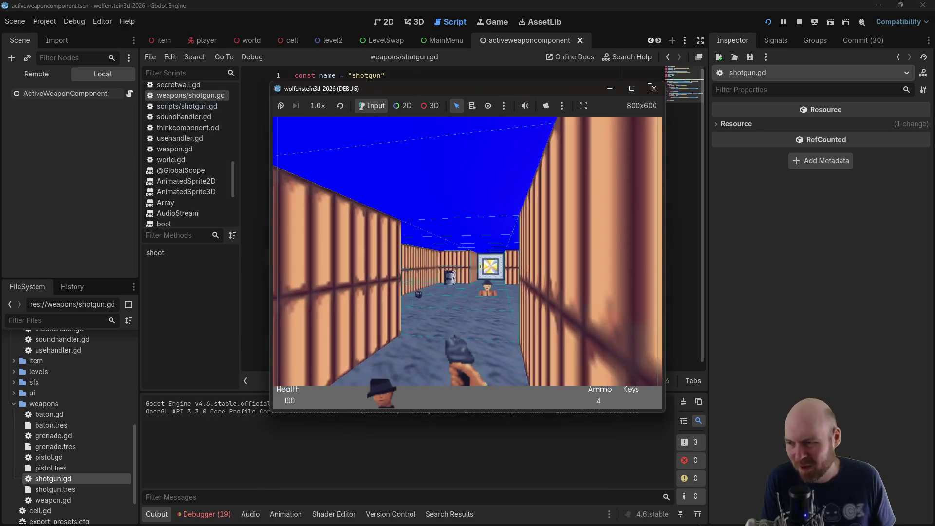
pyautogui.press('F8')
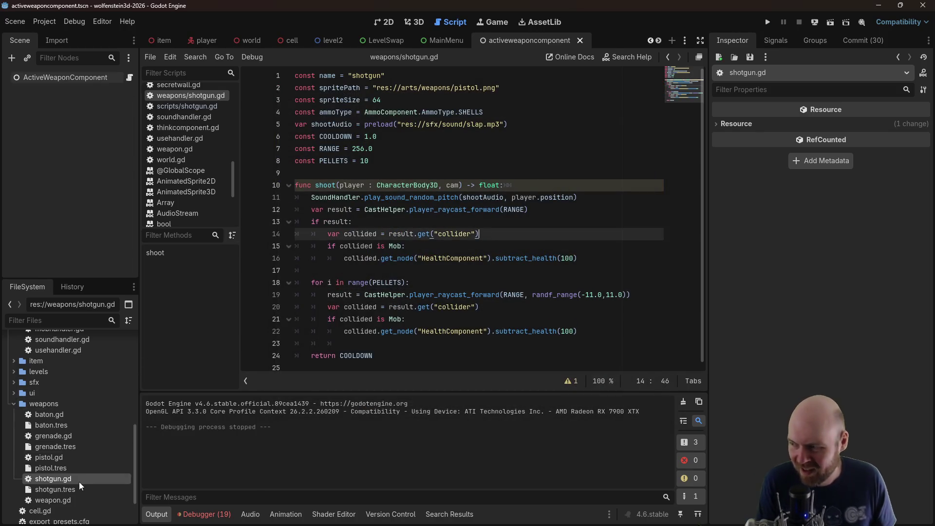
# Add print(collided) after the single-ray and pellet-loop collider lookups in shotgun.gd, then run the game
pyautogui.click(479, 275)
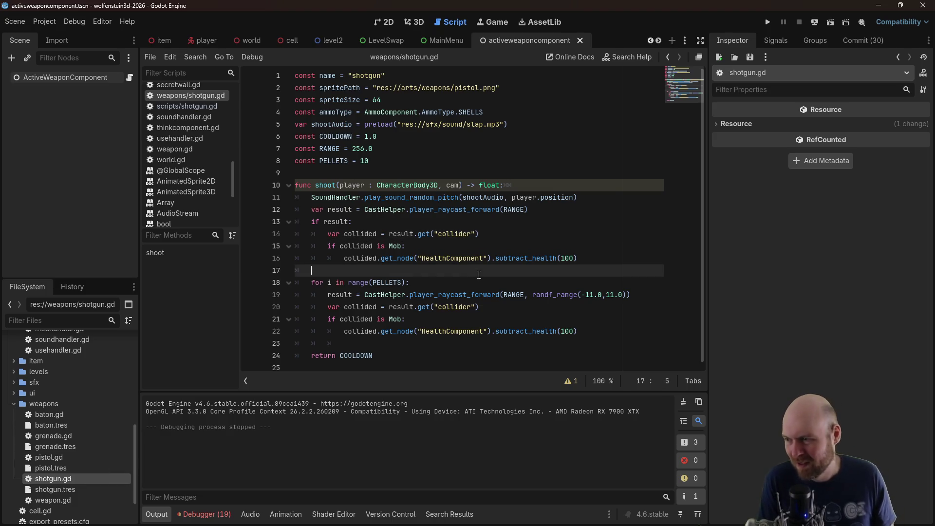
pyautogui.click(614, 230)
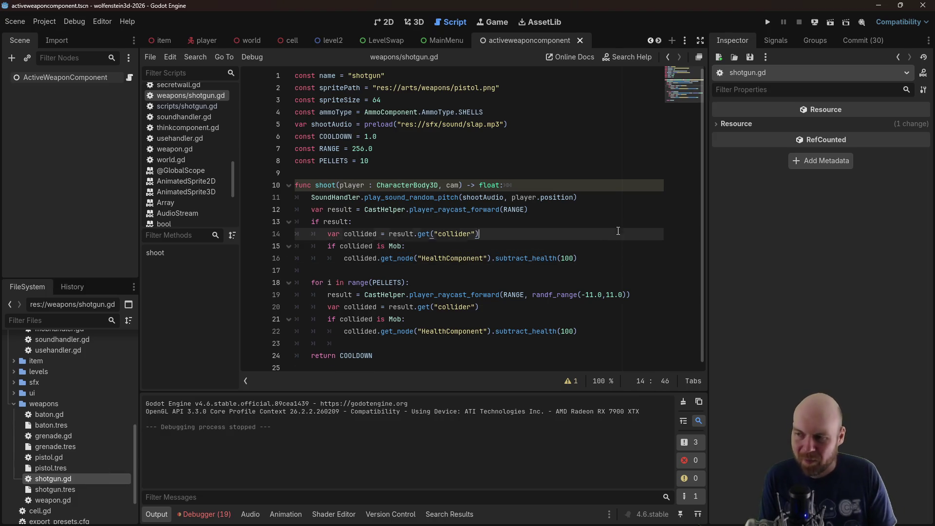
pyautogui.press('Return')
pyautogui.write('print(collid')
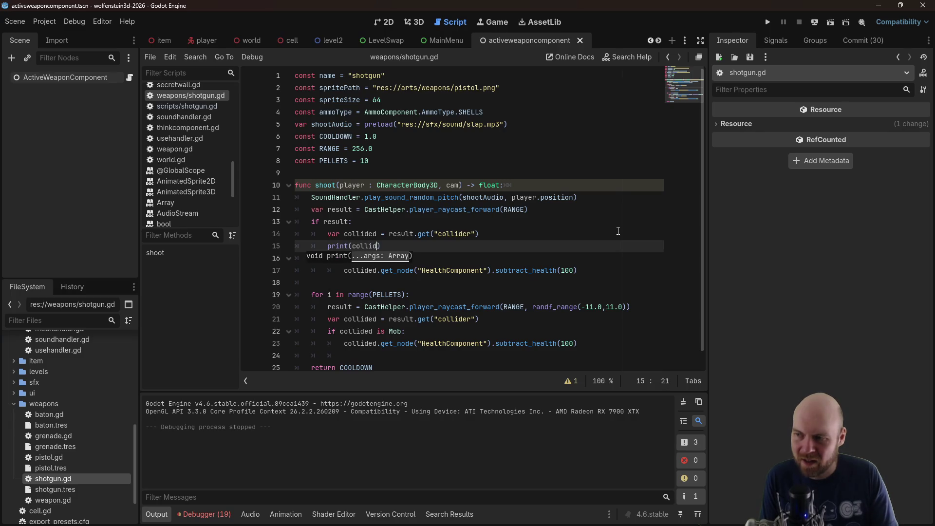
pyautogui.write('ed')
pyautogui.press('Escape')
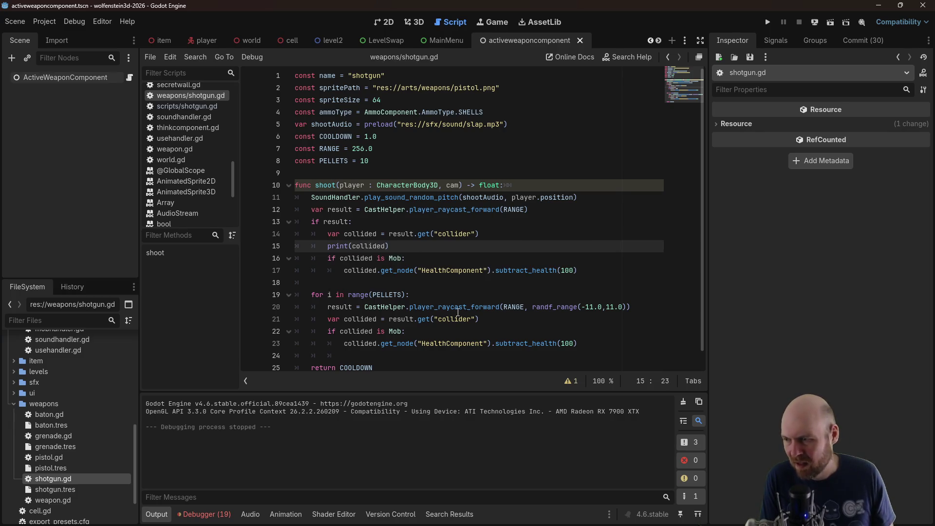
pyautogui.scroll(-1, 458, 313)
pyautogui.click(522, 305)
pyautogui.press('Return')
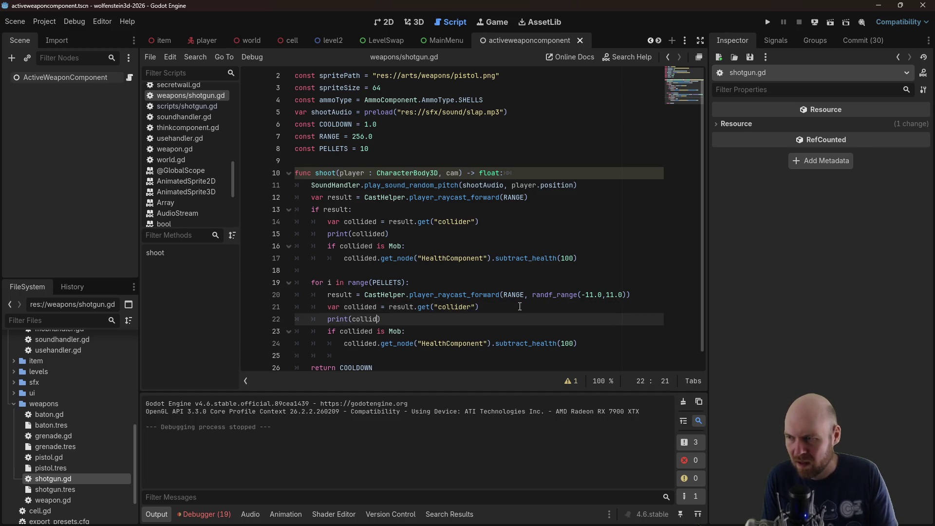
pyautogui.write('ed')
pyautogui.click(454, 238)
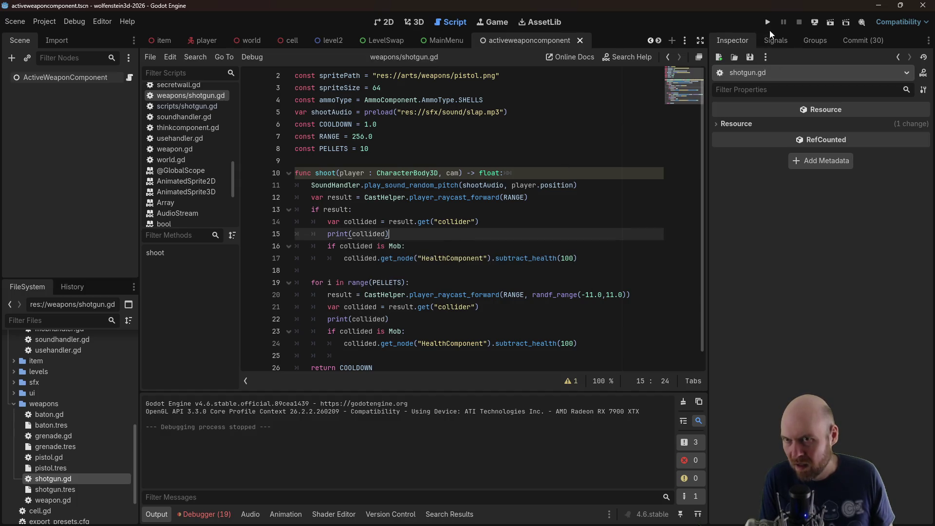
pyautogui.click(768, 22)
# Launch the game and fire the shotgun at the corridor wall
pyautogui.click(465, 275)
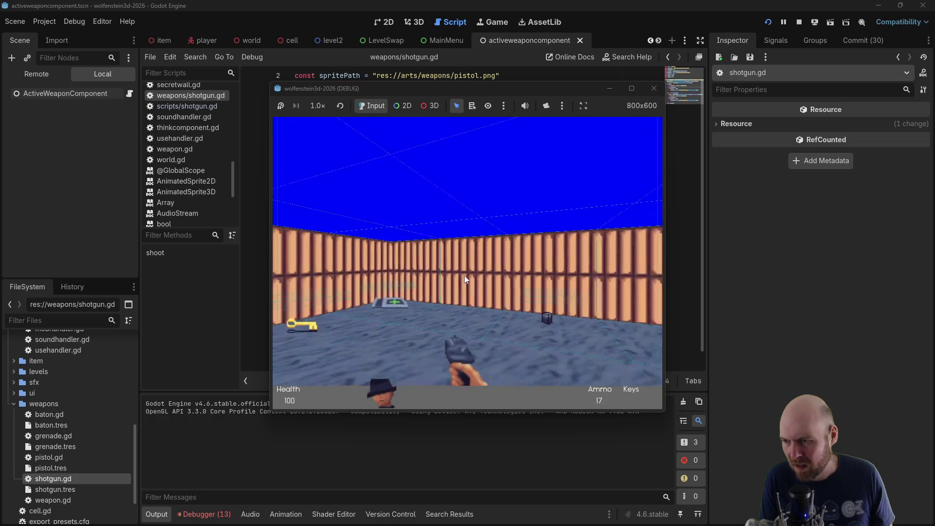
pyautogui.press('Up')
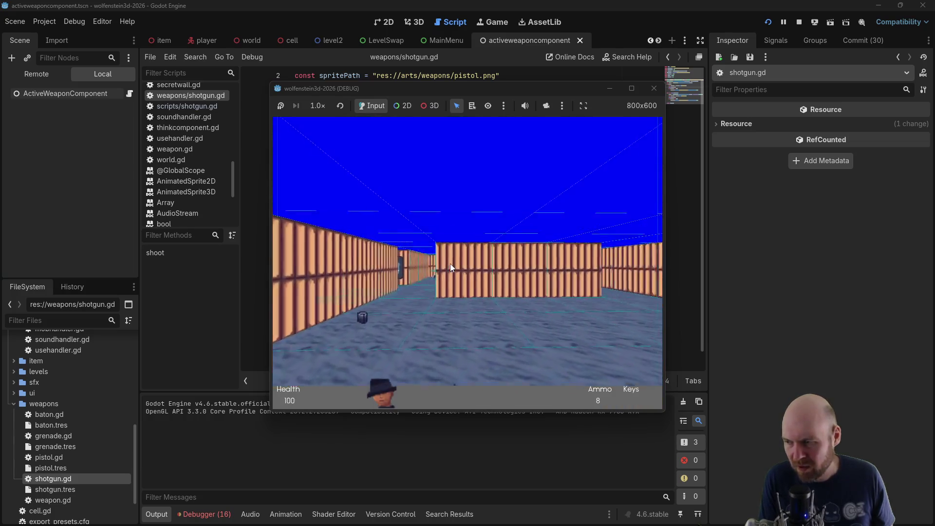
pyautogui.press('Right')
pyautogui.click(449, 256)
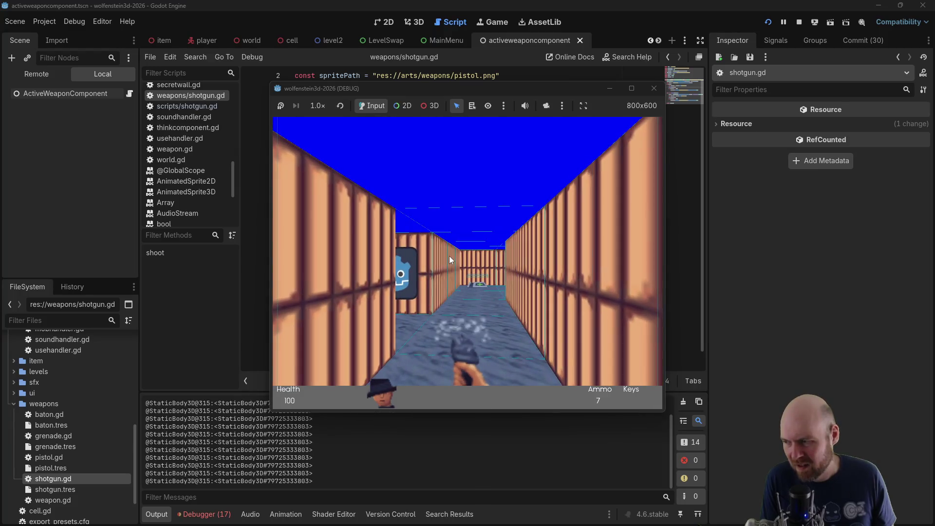
pyautogui.press('Up')
pyautogui.press('Left')
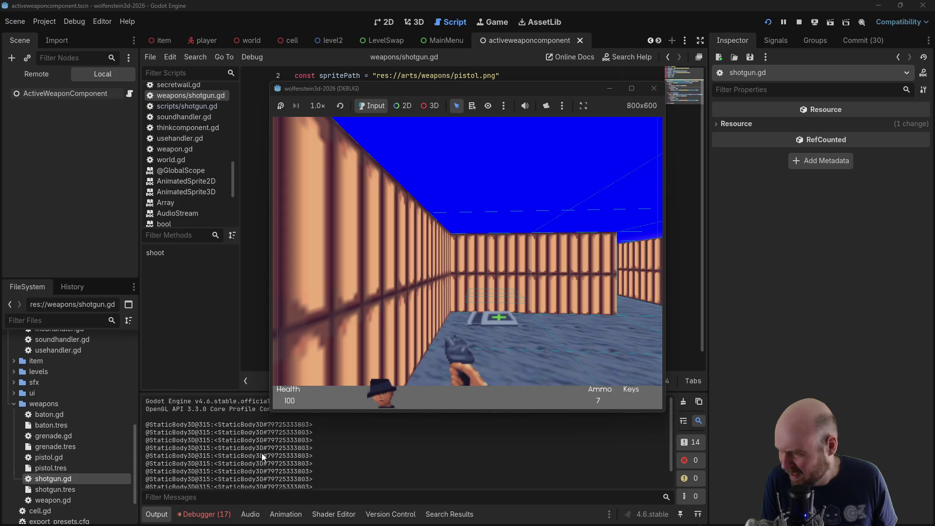
# Approach and shoot the corridor enemy, advance into the wider room, then stop the game
pyautogui.press('Right')
pyautogui.press('Up')
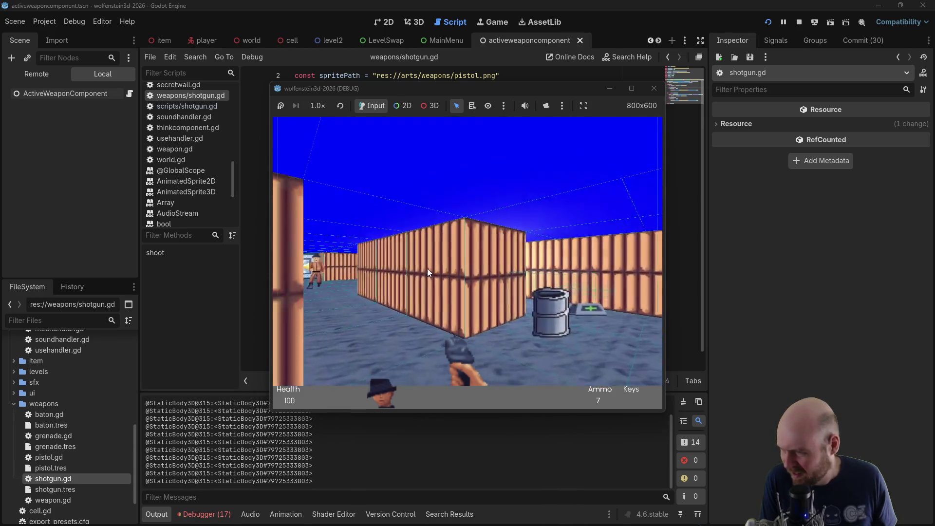
pyautogui.press('Left')
pyautogui.press('Up')
pyautogui.click(427, 268)
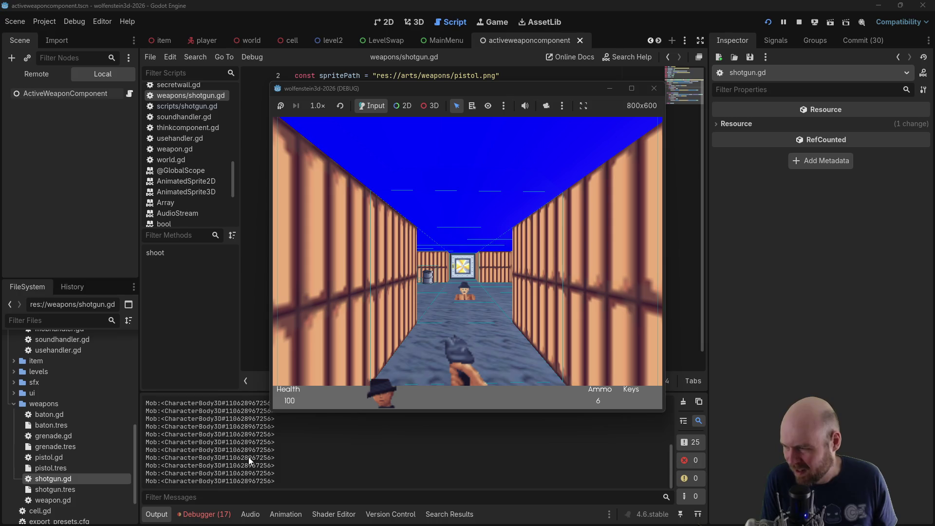
pyautogui.press('Up')
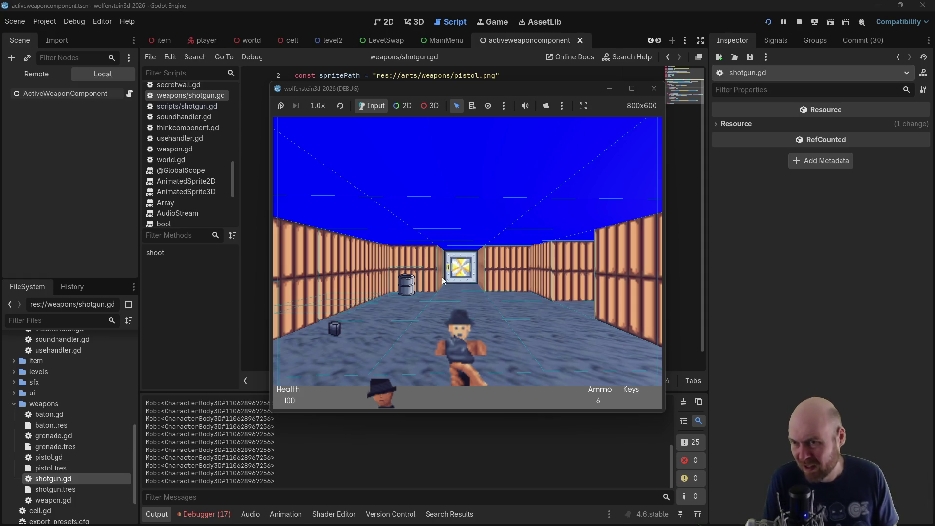
pyautogui.click(654, 89)
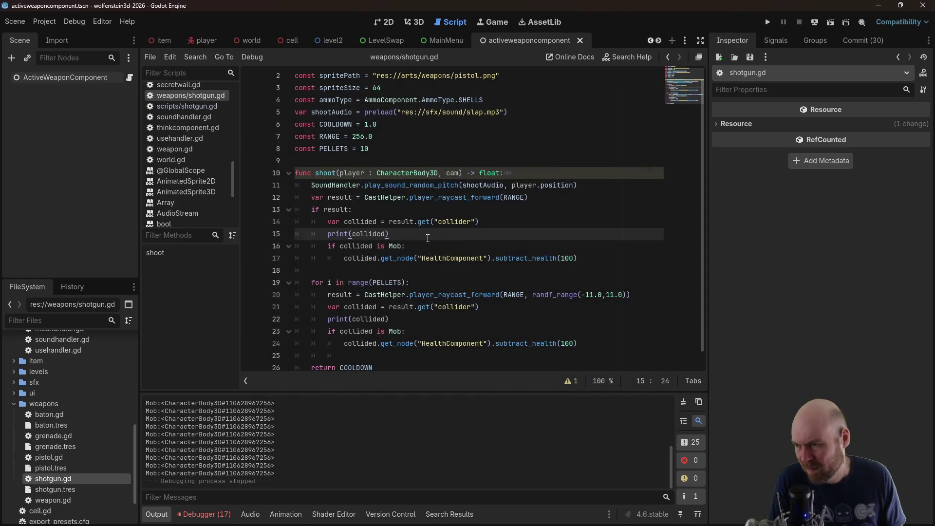
# Follow player_raycast_forward from shotgun.gd's pellet raycast line to its definition in casthelper.gd
pyautogui.click(408, 246)
pyautogui.click(512, 258)
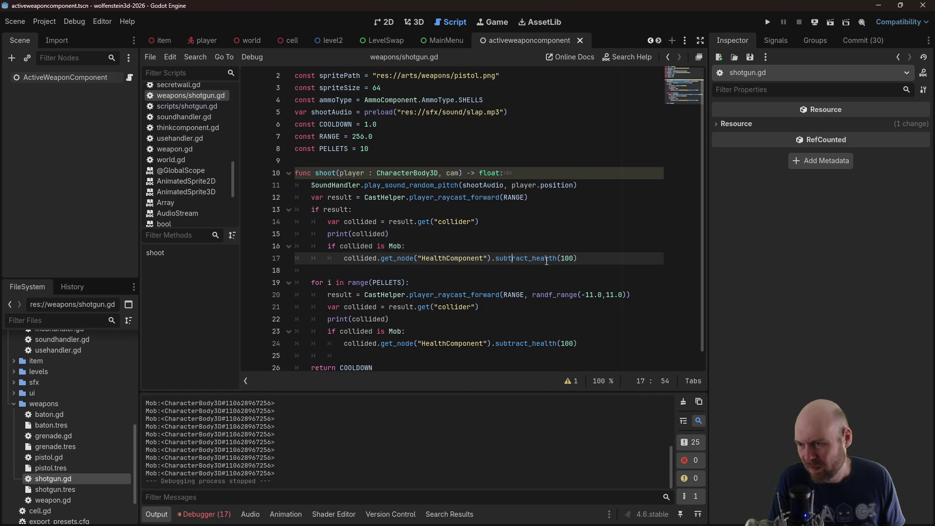
pyautogui.moveTo(590, 257); pyautogui.dragTo(525, 258)
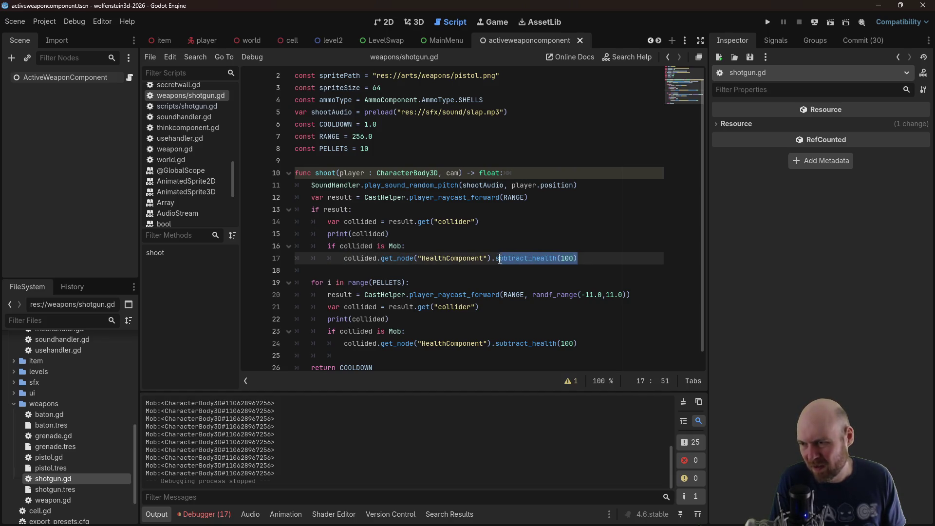
pyautogui.press('Left')
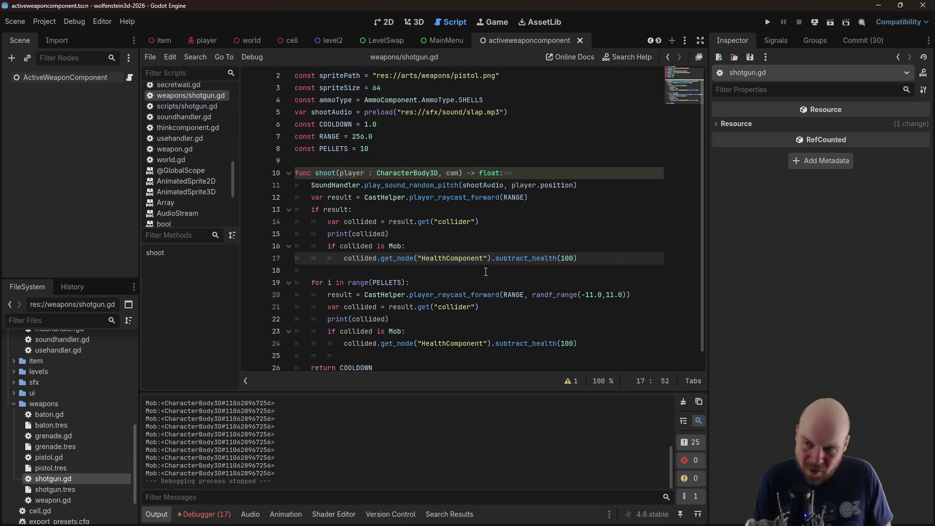
pyautogui.click(561, 295)
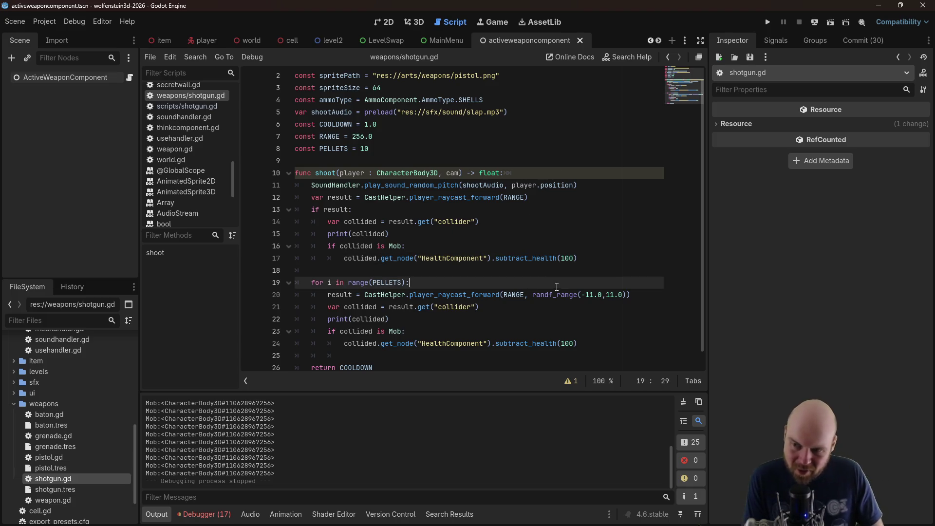
pyautogui.keyDown('ctrl'); pyautogui.click(482, 296); pyautogui.keyUp('ctrl')
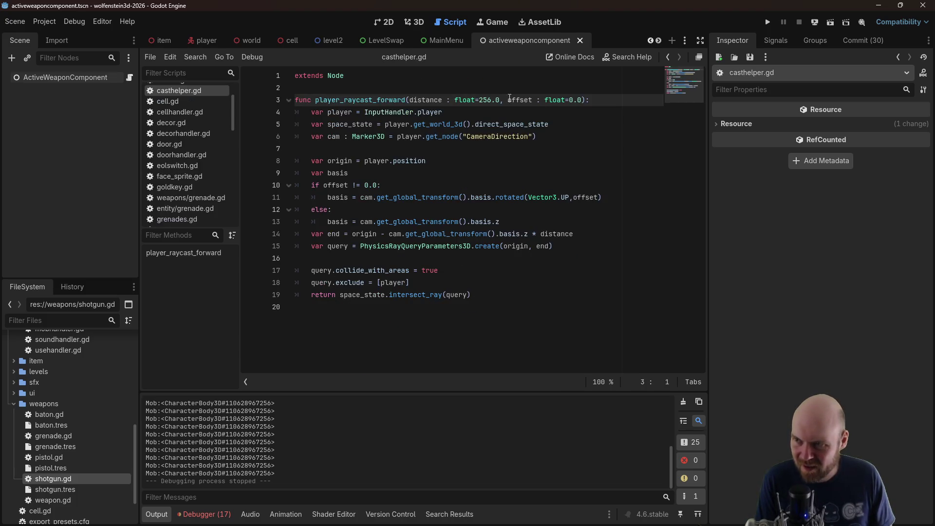
pyautogui.click(549, 199)
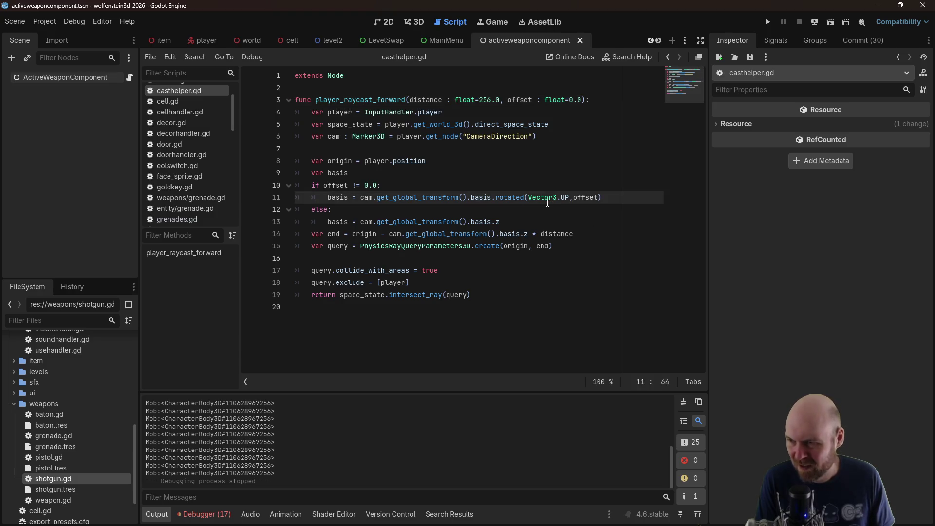
# Insert print(basis) after the rotated basis line in casthelper.gd's offset branch, save, and run the game
pyautogui.click(435, 210)
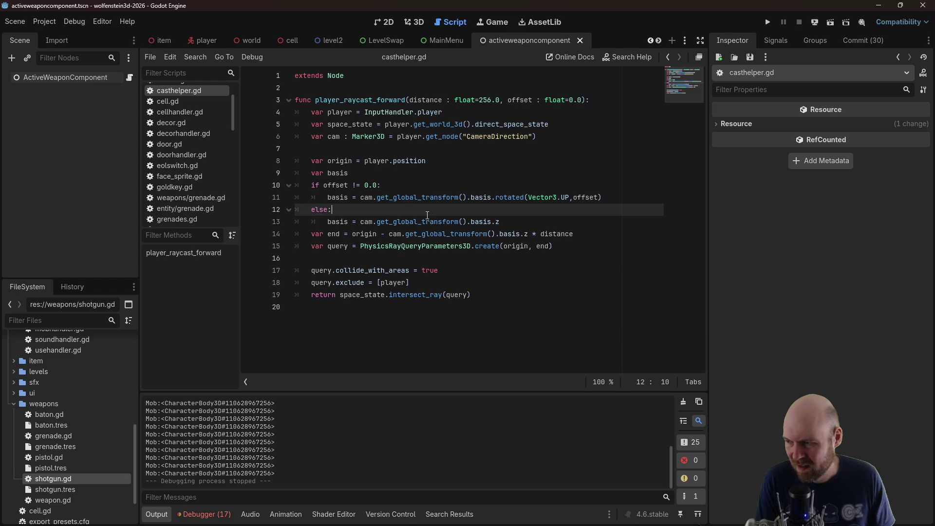
pyautogui.click(488, 182)
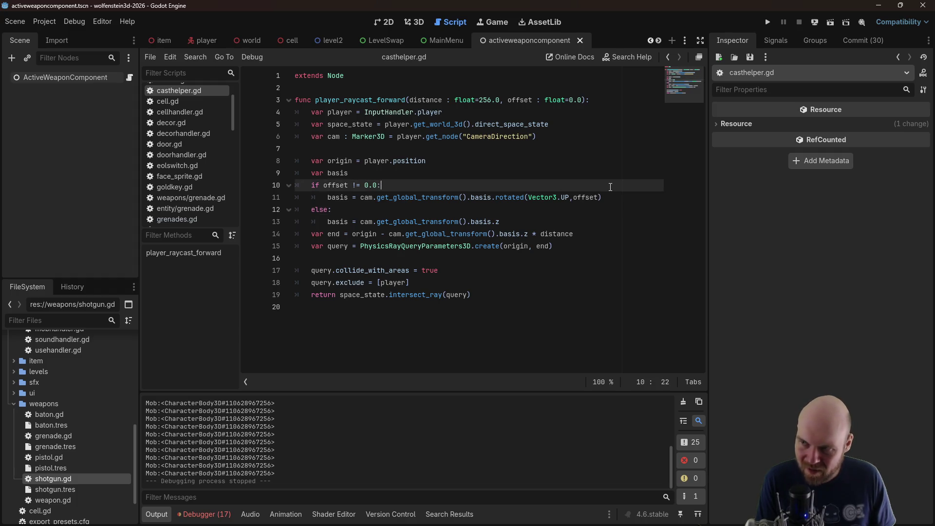
pyautogui.click(614, 198)
pyautogui.press('Return')
pyautogui.write('print')
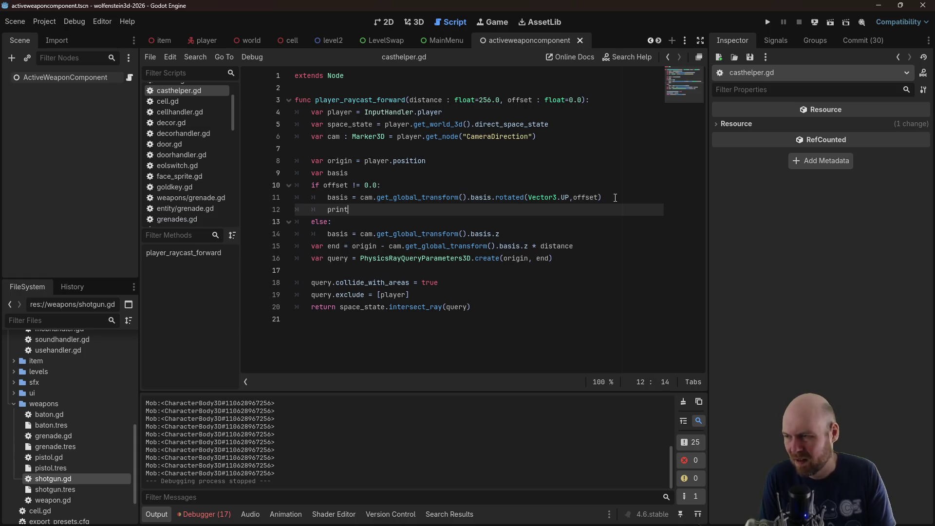
pyautogui.write('().ba')
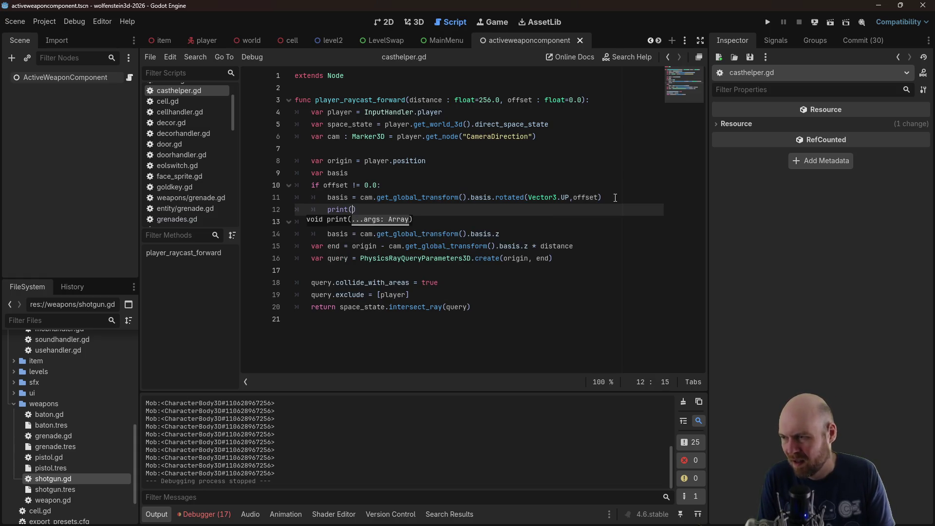
pyautogui.write('s')
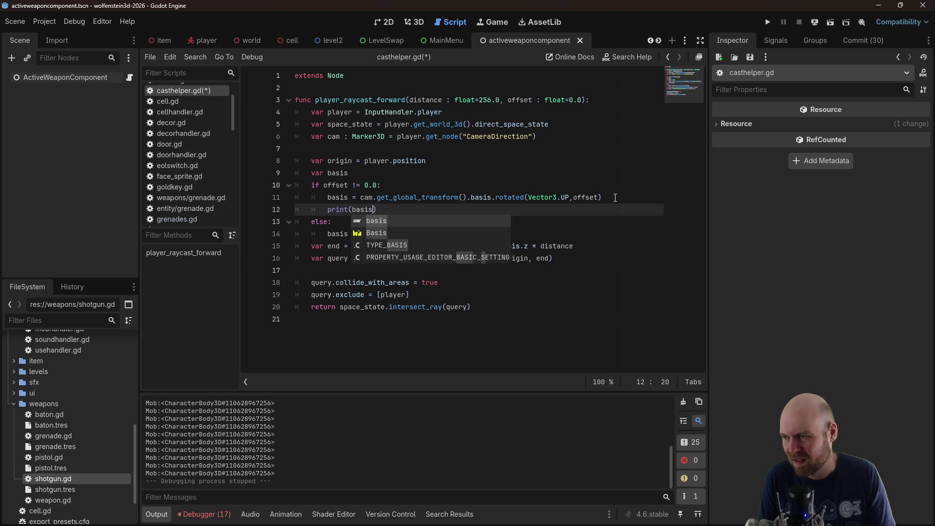
pyautogui.click(616, 198)
pyautogui.hotkey('ctrl', 's')
pyautogui.click(768, 22)
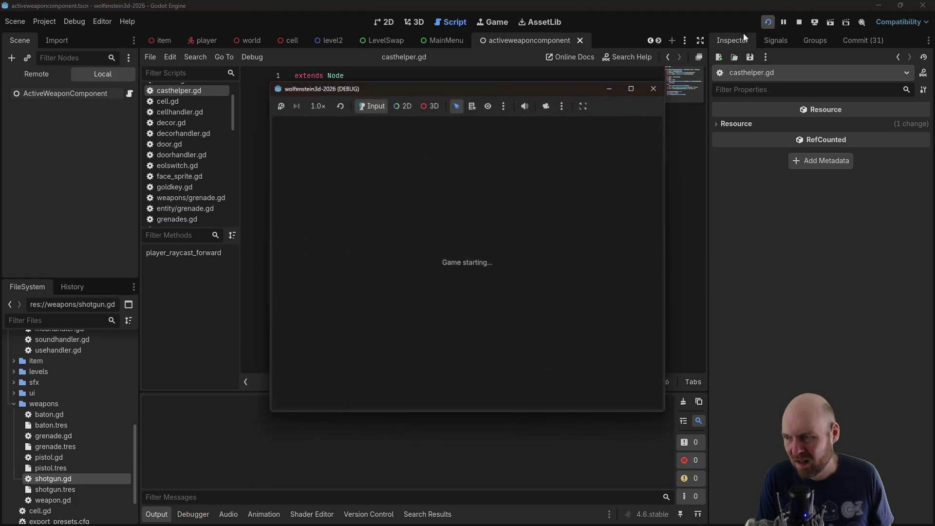
# Fire the shotgun in the starting room and corridor, then scroll the Output to review logged bases
pyautogui.press('Left')
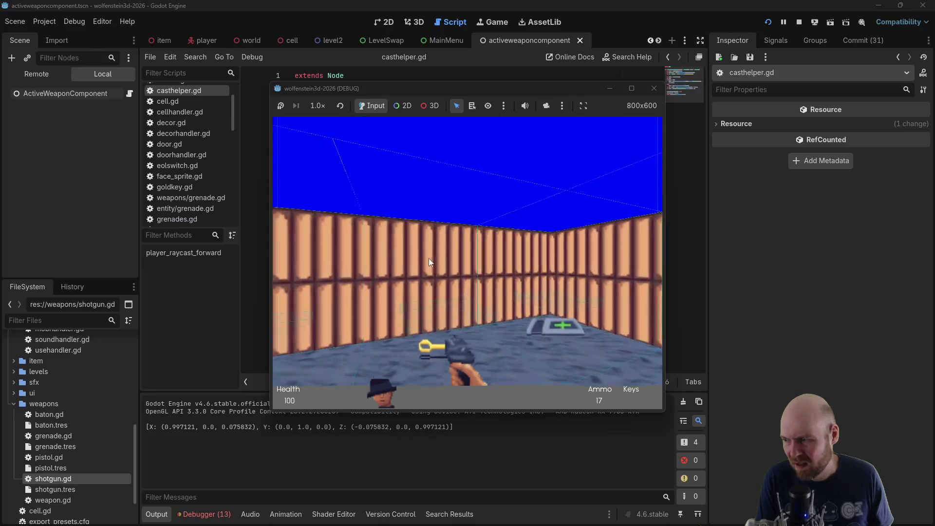
pyautogui.press('Up')
pyautogui.press('Left')
pyautogui.press('ctrl')
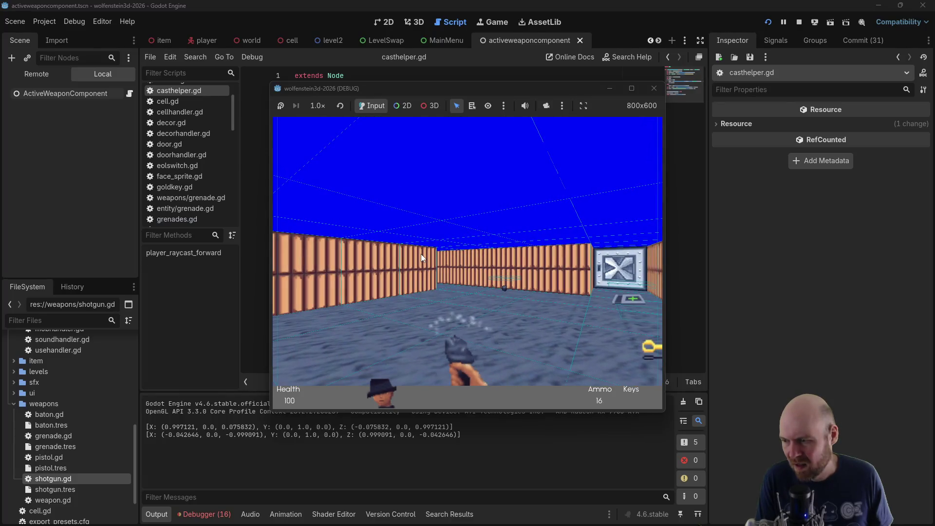
pyautogui.press('Left')
pyautogui.press('Up')
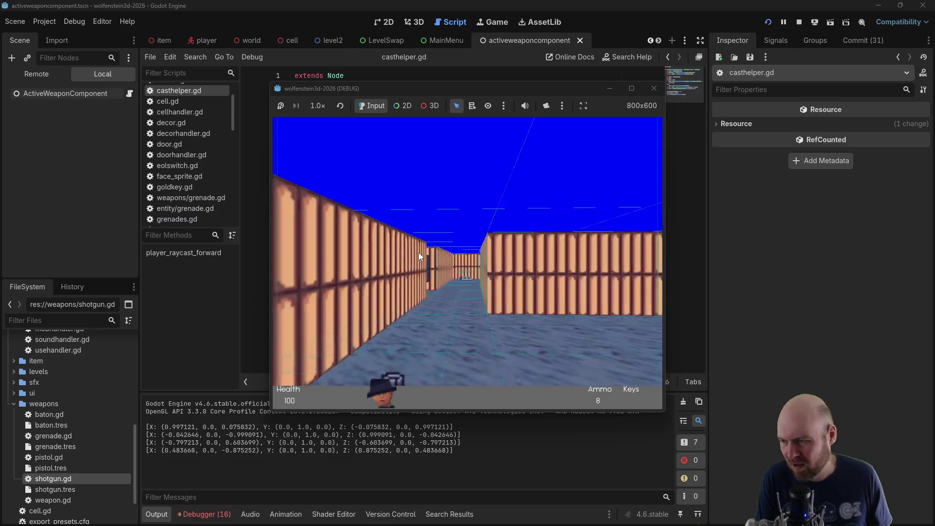
pyautogui.press('Up')
pyautogui.press('Right')
pyautogui.press('ctrl')
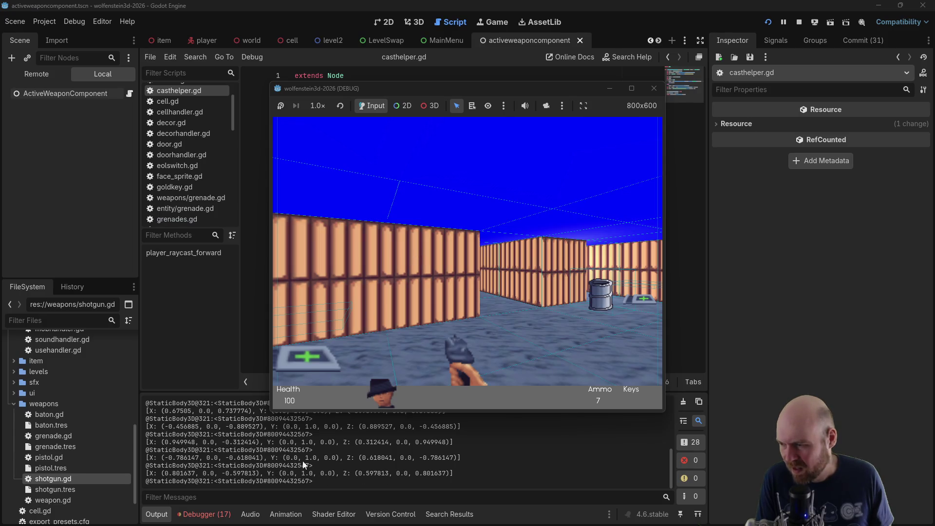
pyautogui.scroll(2, 315, 460)
pyautogui.scroll(5, 317, 460)
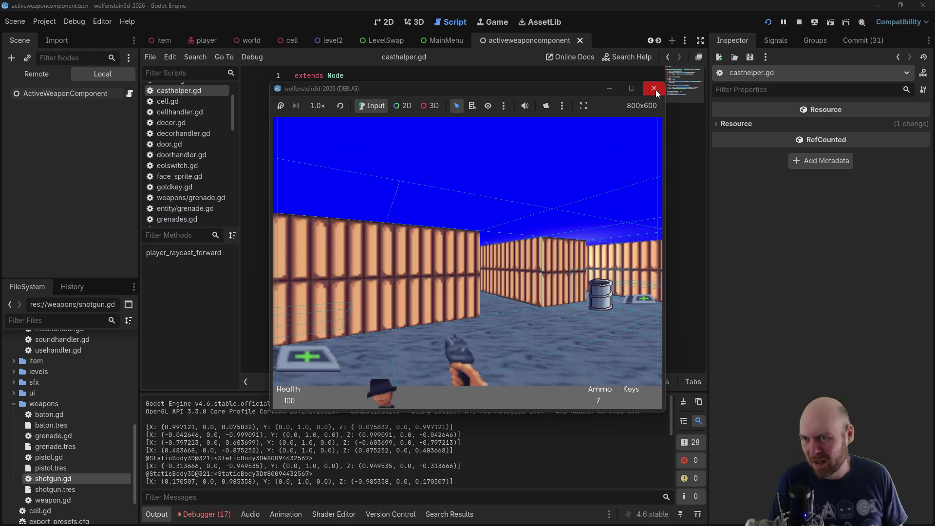
# Shoot the enemy down the long corridor, stop the game, and select the print(basis) line
pyautogui.press('Right')
pyautogui.press('Left')
pyautogui.press('Up')
pyautogui.press('ctrl')
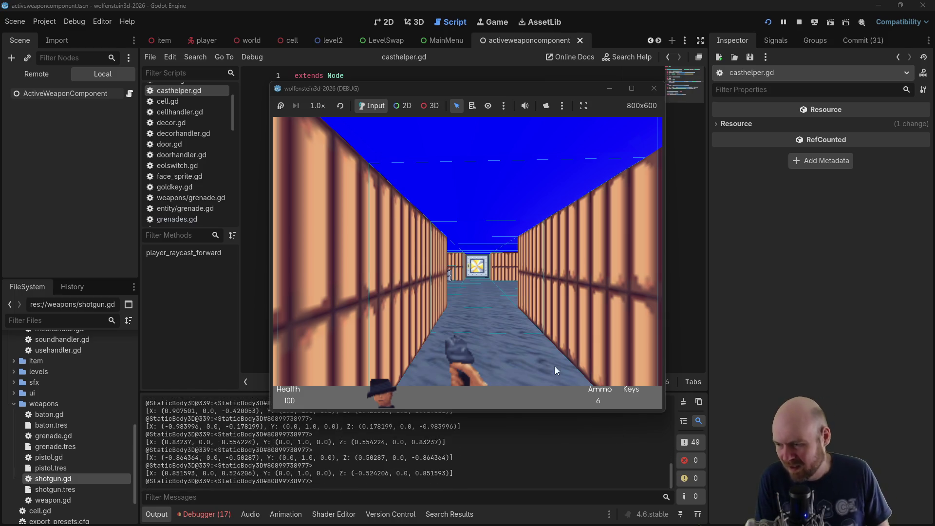
pyautogui.click(497, 267)
pyautogui.press('Left')
pyautogui.click(493, 264)
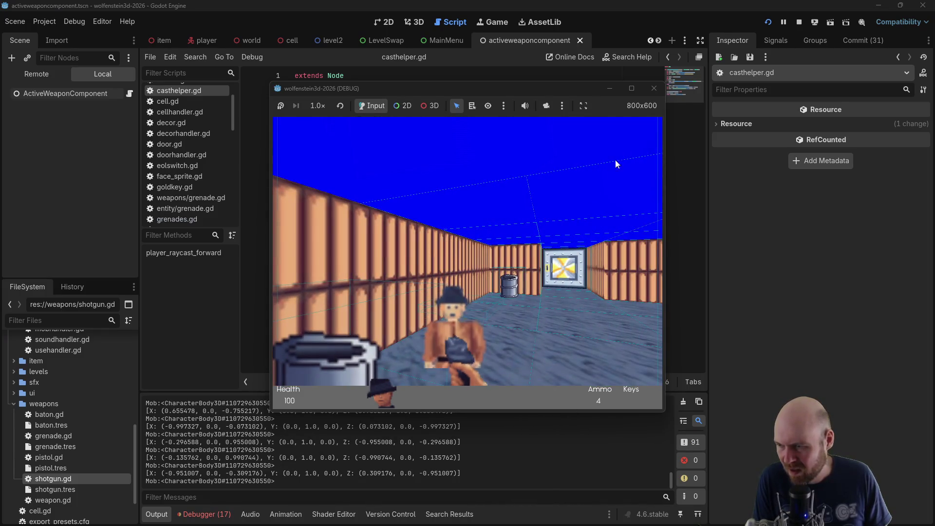
pyautogui.click(655, 90)
pyautogui.click(396, 212)
pyautogui.moveTo(396, 211); pyautogui.dragTo(291, 215)
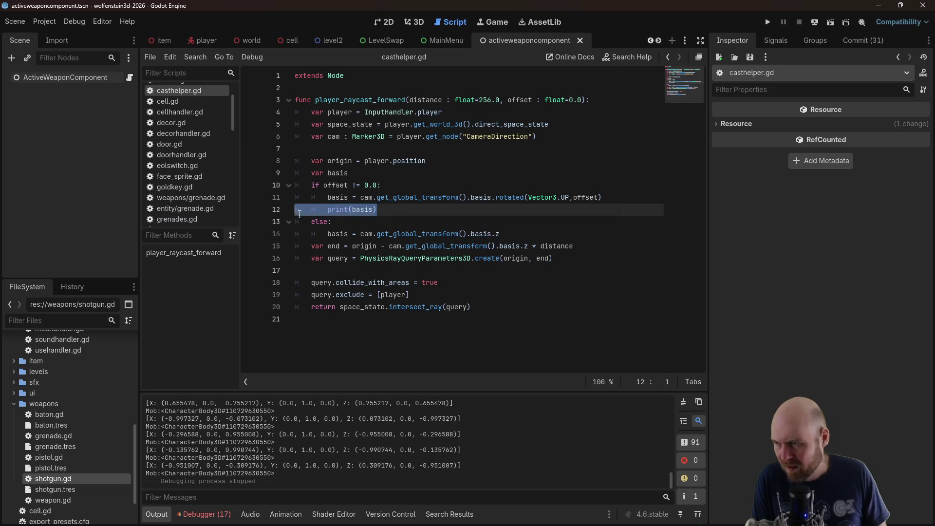
# Delete the print(basis) line, undo to restore it under line 11, and save casthelper.gd
pyautogui.press('BackSpace')
pyautogui.press('BackSpace')
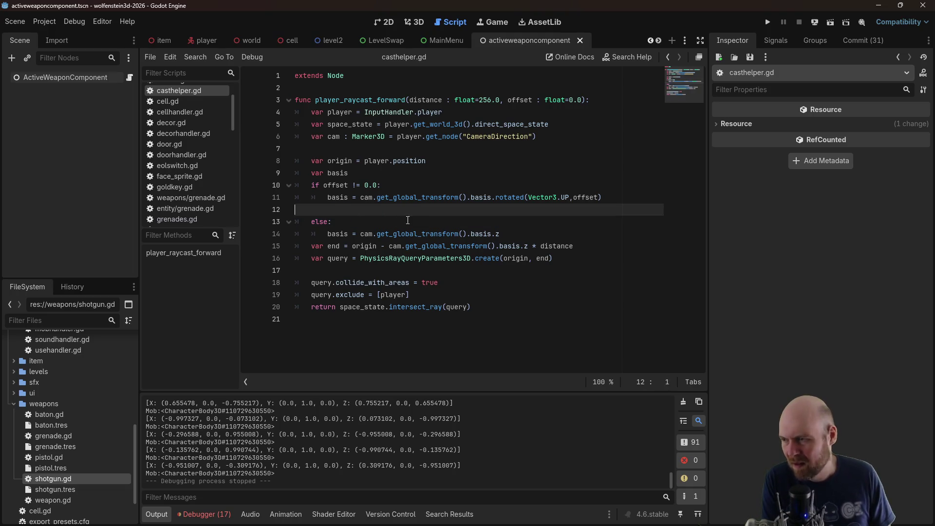
pyautogui.click(340, 223)
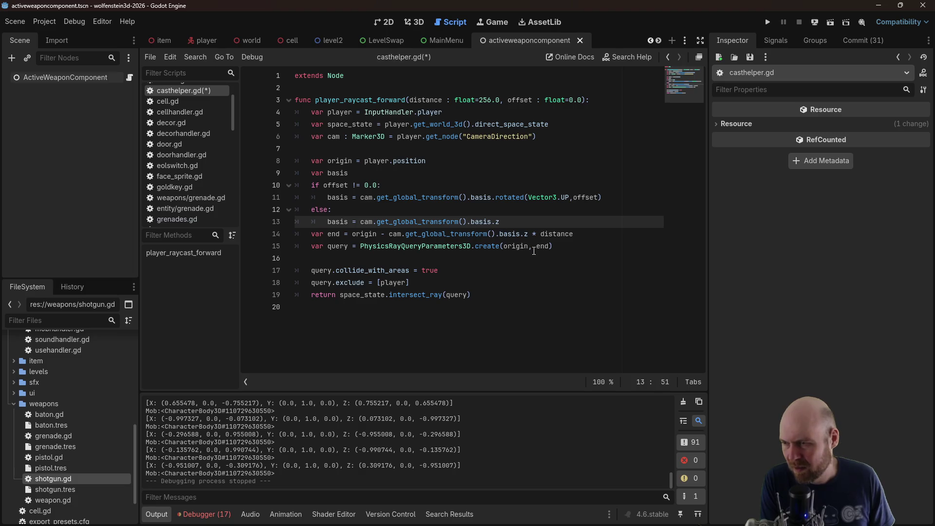
pyautogui.click(551, 246)
pyautogui.click(577, 234)
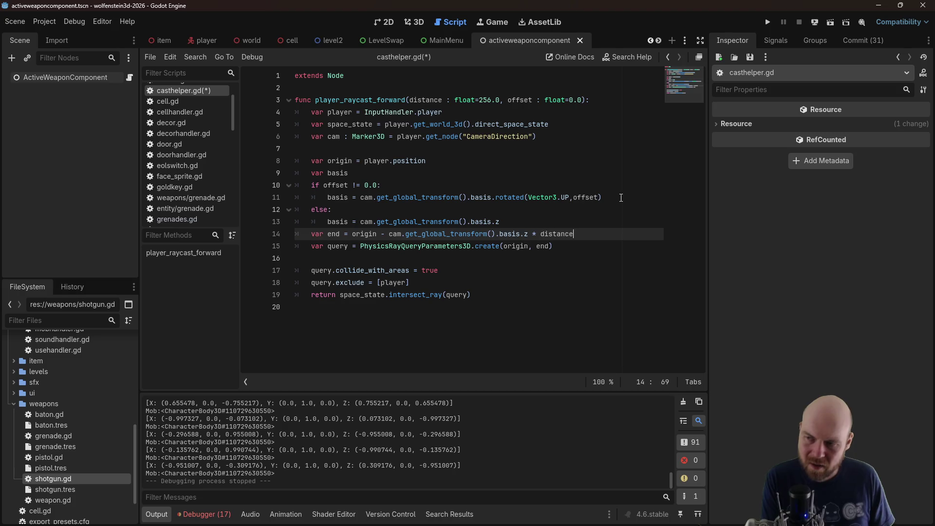
pyautogui.hotkey('ctrl', 'z')
pyautogui.hotkey('ctrl', 's')
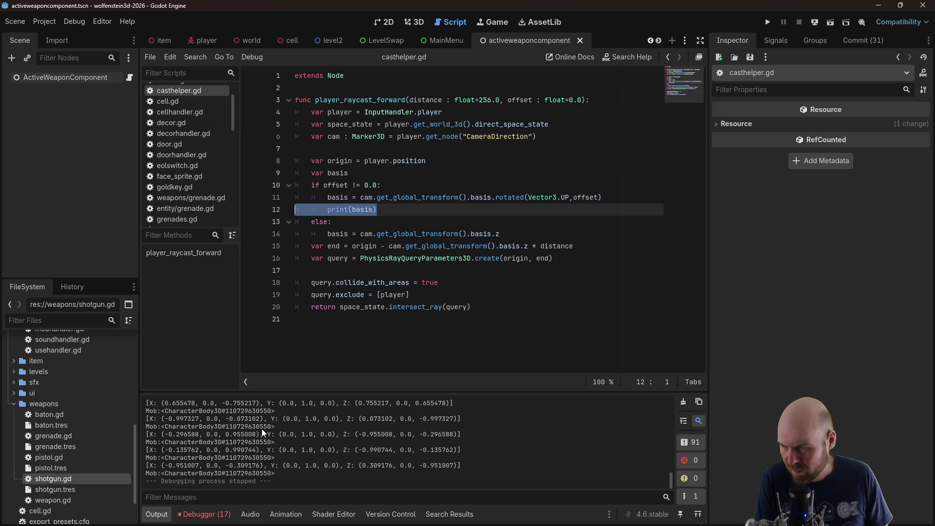
# Remove the print(basis) line again and switch to the browser showing the ShapeCast3D docs
pyautogui.click(438, 219)
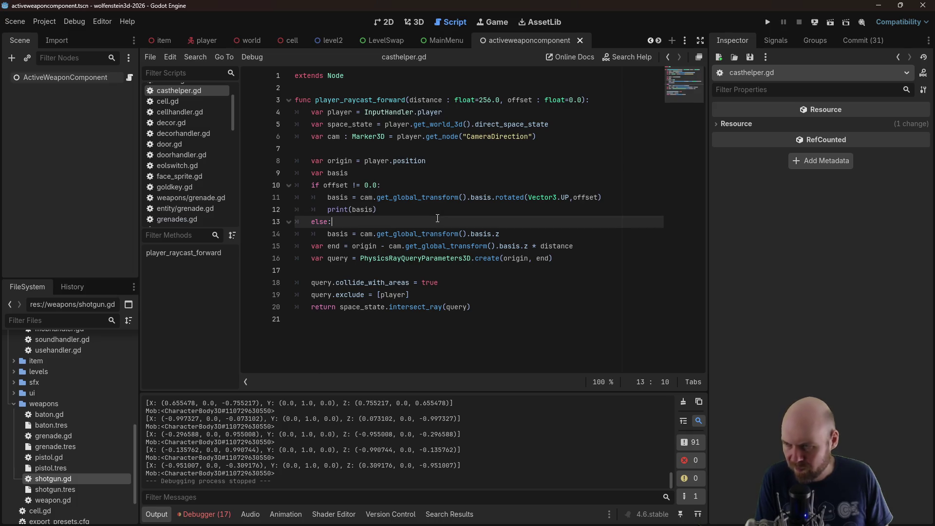
pyautogui.press('Up')
pyautogui.hotkey('shift', 'Up')
pyautogui.press('BackSpace')
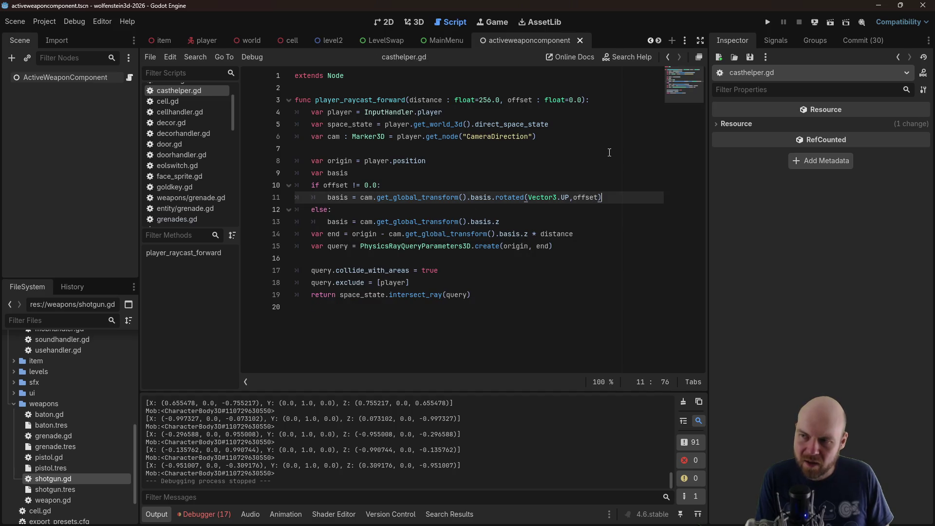
pyautogui.hotkey('alt', 'Tab')
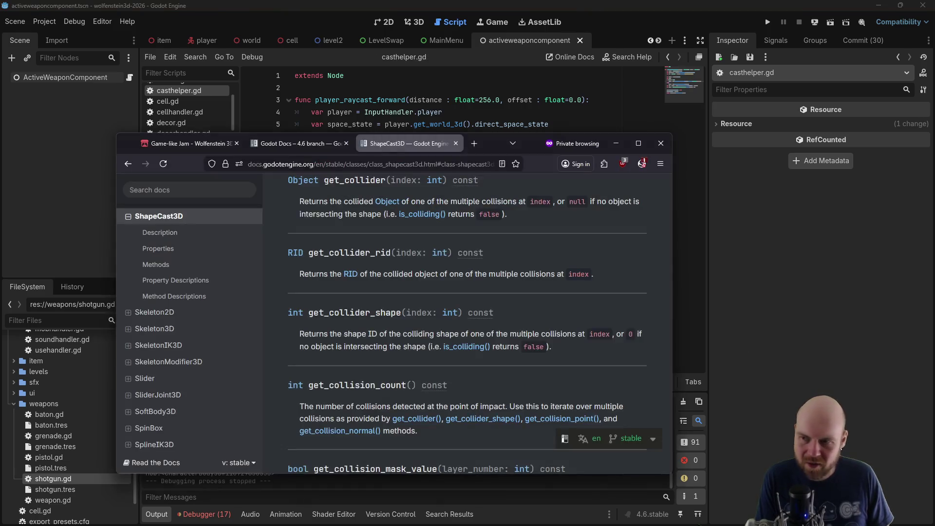
# Google 'godot raycast visualize' and open the Reddit thread about visible raycasts
pyautogui.click(454, 164)
pyautogui.write('go')
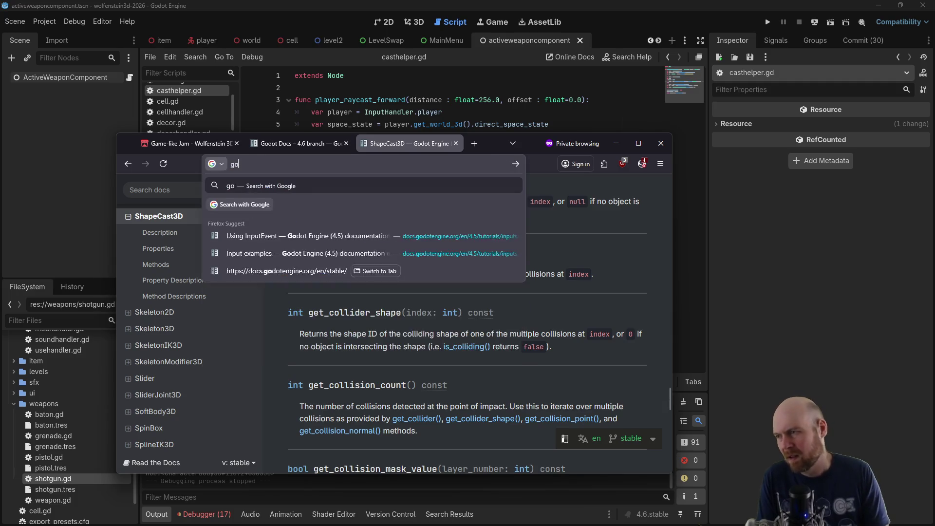
pyautogui.write('dot raycast visualize')
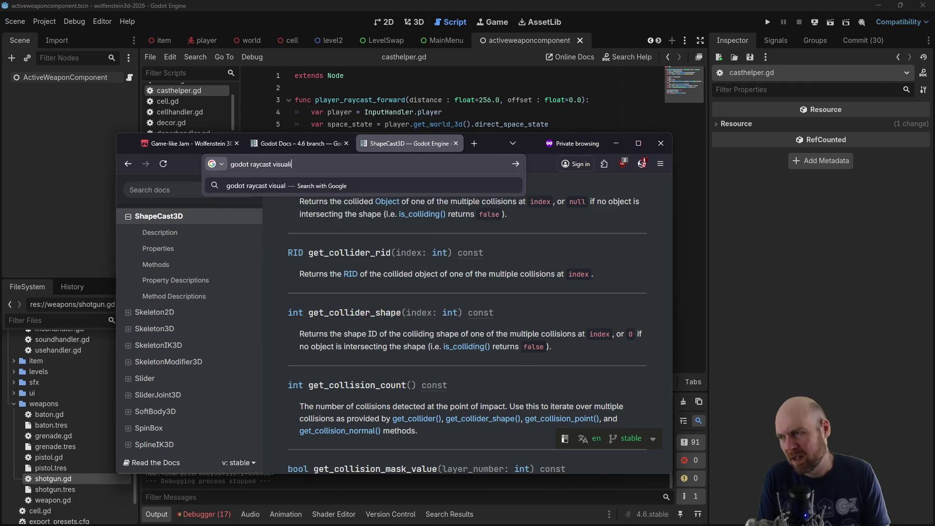
pyautogui.press('Return')
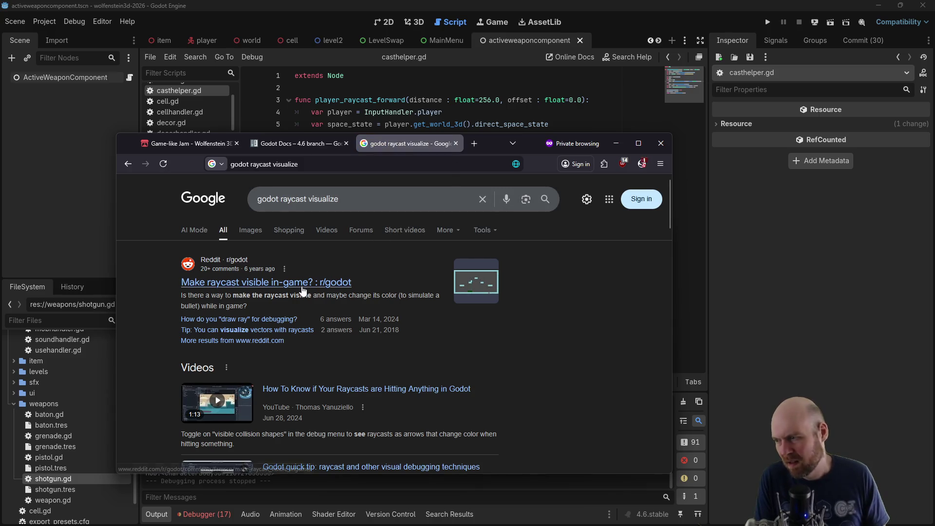
pyautogui.click(301, 283)
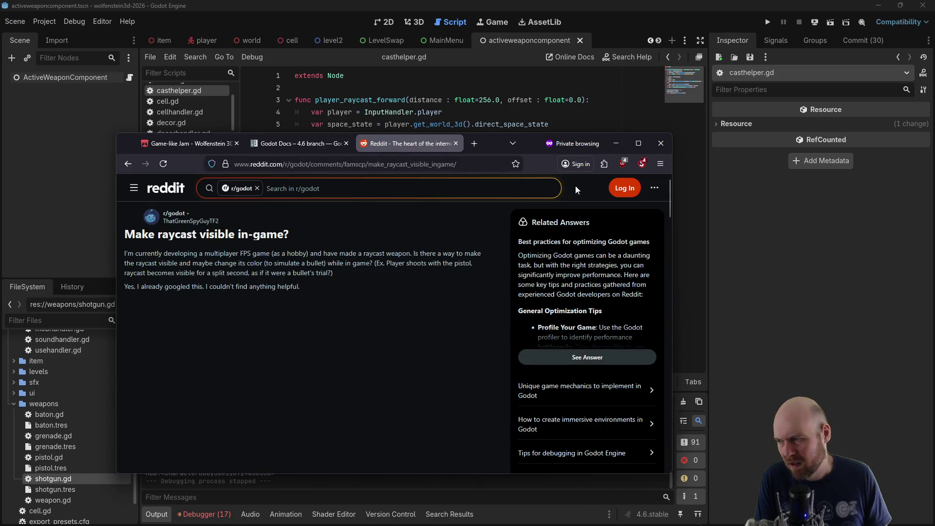
# Read through the Reddit replies for the ImmediateMesh advice
pyautogui.click(642, 167)
pyautogui.click(291, 269)
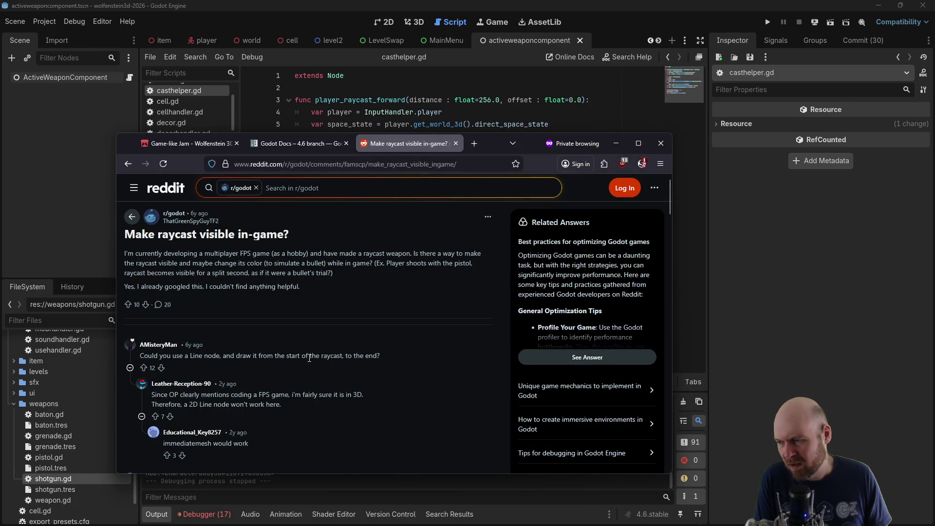
pyautogui.middleClick(363, 286)
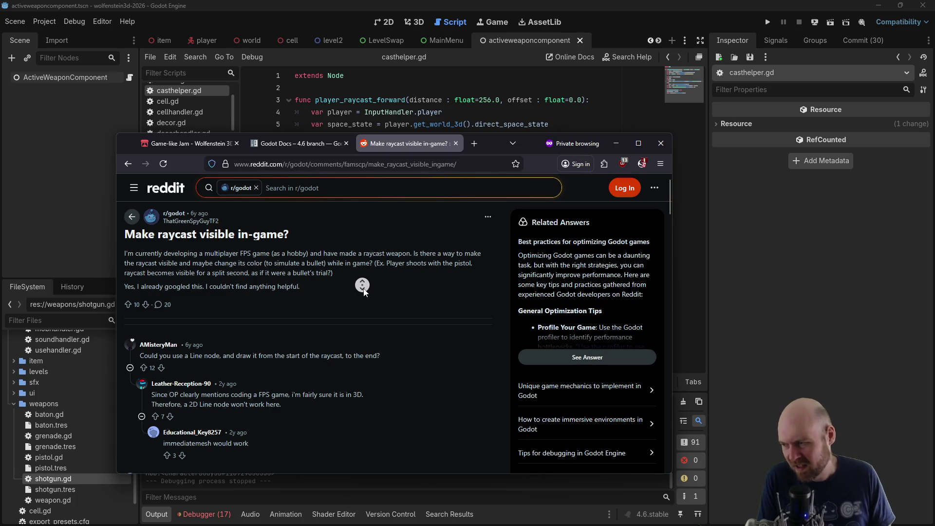
pyautogui.scroll(-3, 362, 285)
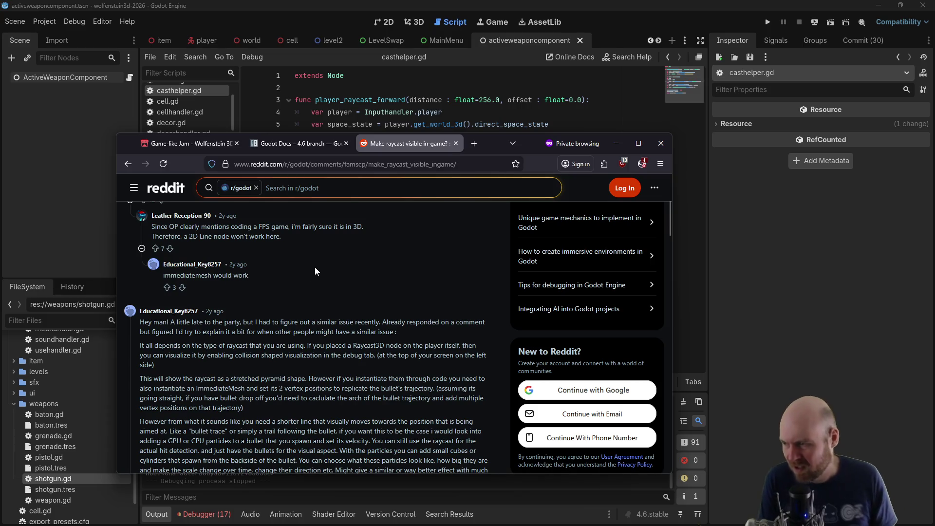
pyautogui.scroll(-1, 328, 288)
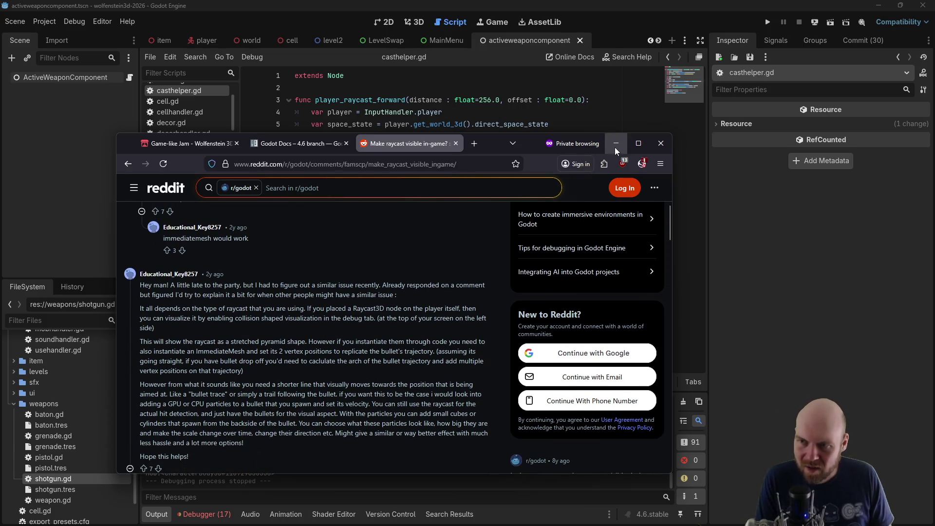
# Minimize Firefox and move up to line 8 in casthelper.gd
pyautogui.click(615, 147)
pyautogui.click(533, 185)
pyautogui.click(531, 173)
pyautogui.click(532, 161)
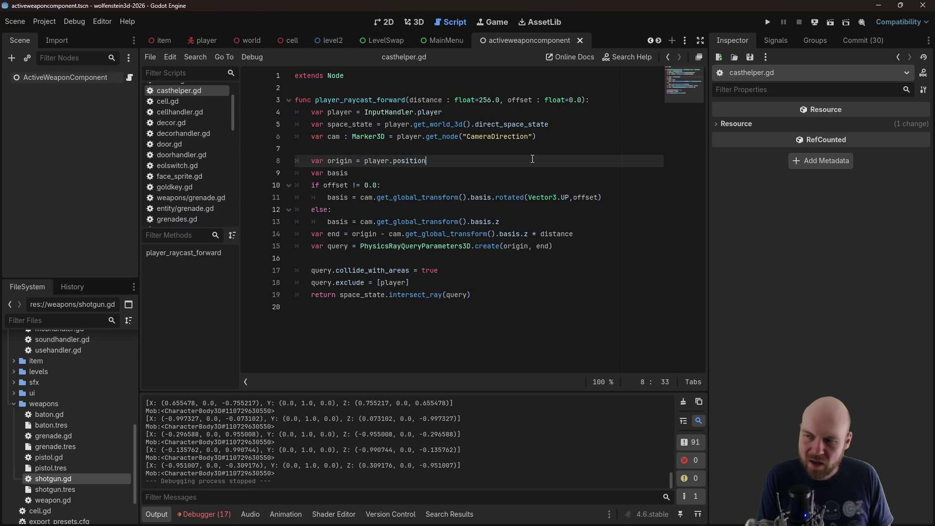
# Add 'var debug_mesh : ImmediateMesh' on new line 17 and look up ImmediateMesh's documentation
pyautogui.click(532, 150)
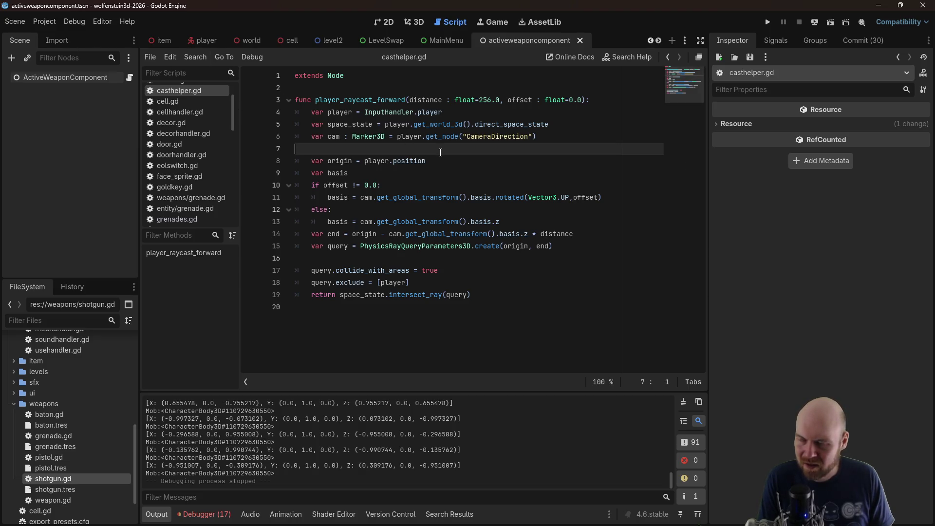
pyautogui.click(518, 294)
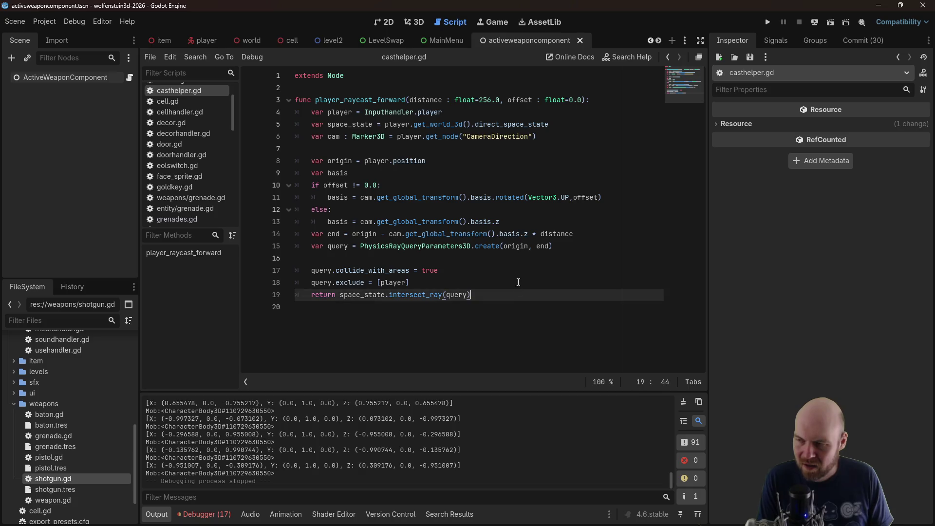
pyautogui.click(522, 258)
pyautogui.press('Return')
pyautogui.press('Return')
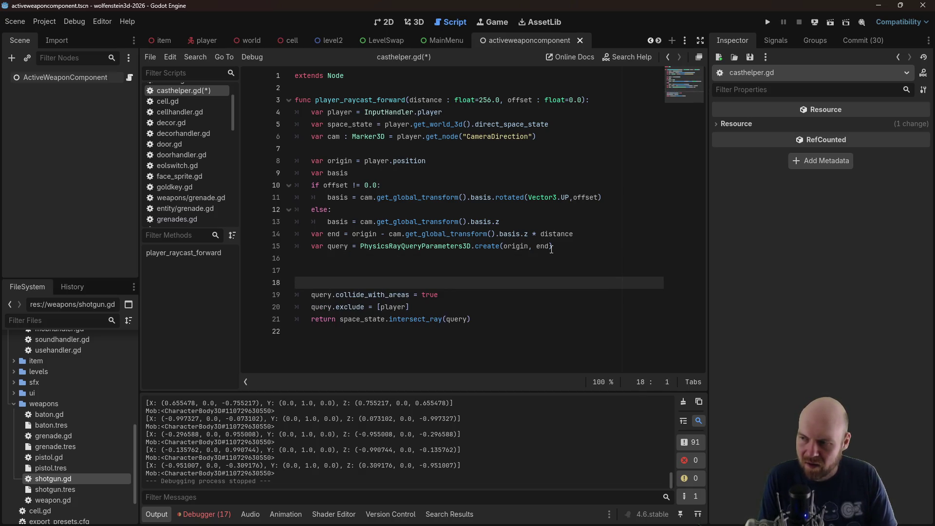
pyautogui.press('Up')
pyautogui.press('Tab')
pyautogui.write('var debug_mesh(')
pyautogui.press('BackSpace')
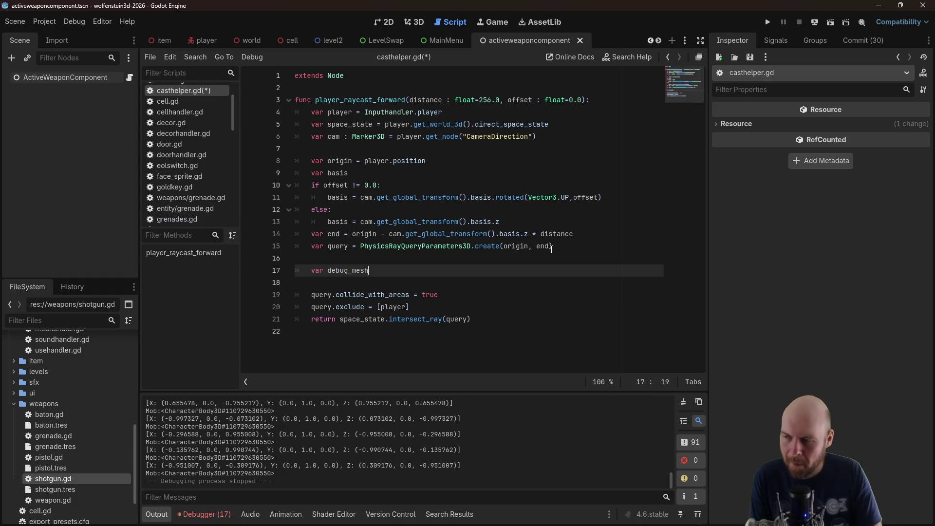
pyautogui.write('I')
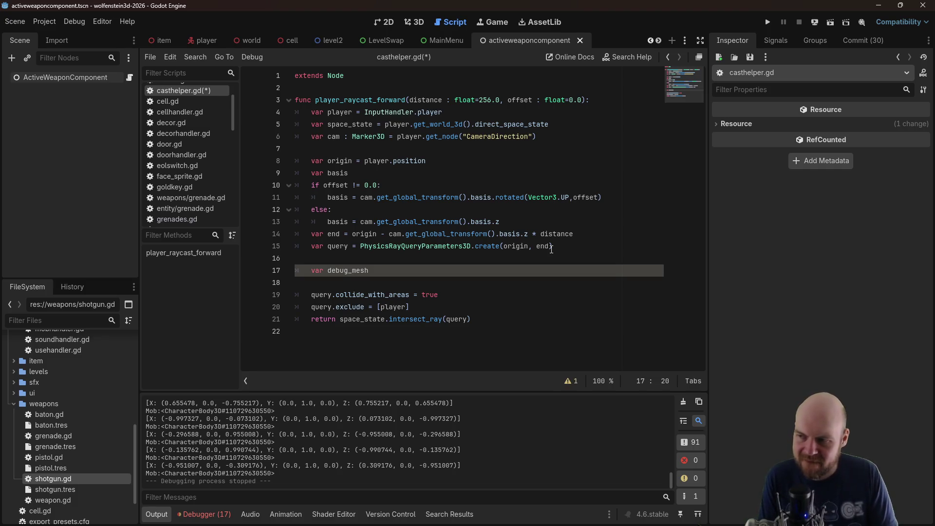
pyautogui.write('mmediateMesh')
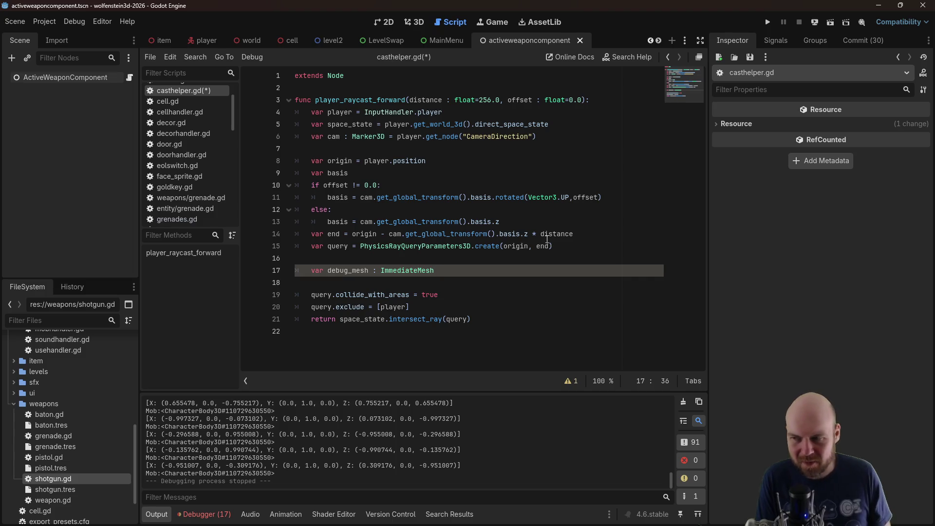
pyautogui.keyDown('ctrl'); pyautogui.click(431, 270); pyautogui.keyUp('ctrl')
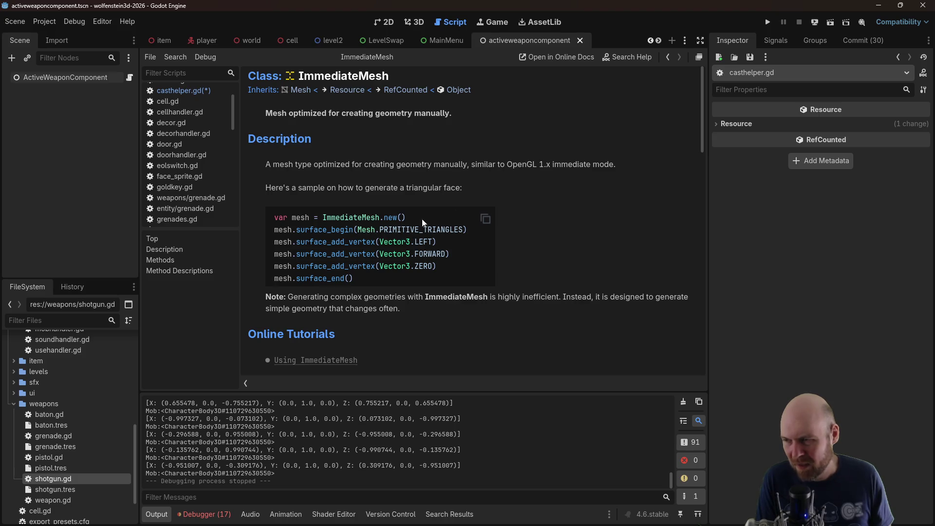
# Read the ImmediateMesh docs, including surface_begin and the Mesh PrimitiveType reference
pyautogui.scroll(-5, 641, 220)
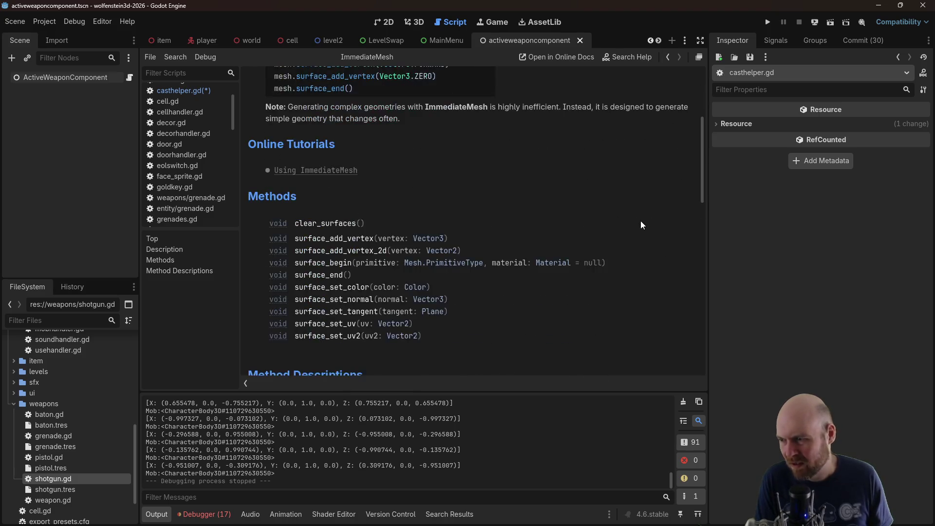
pyautogui.scroll(-5, 642, 217)
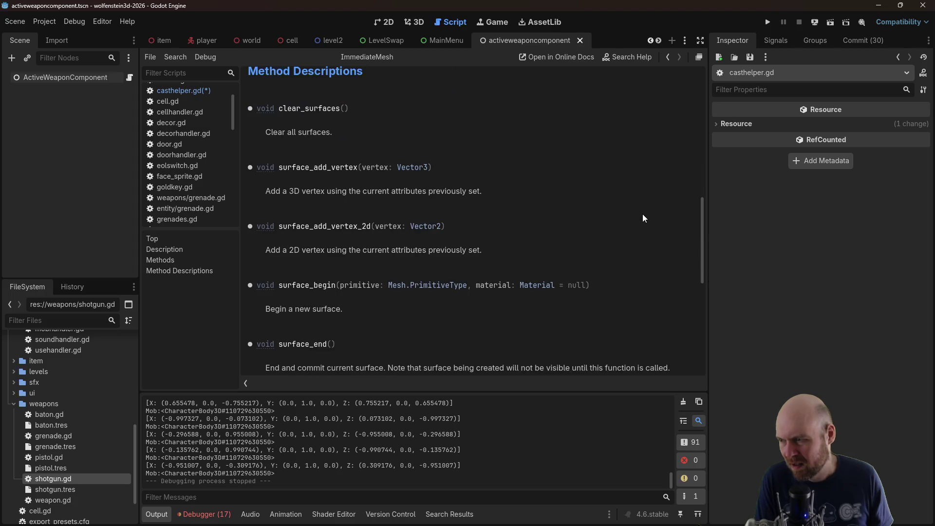
pyautogui.scroll(-2, 642, 215)
pyautogui.moveTo(703, 246)
pyautogui.mouseDown()
pyautogui.moveTo(691, 159)
pyautogui.moveTo(701, 83)
pyautogui.mouseUp()
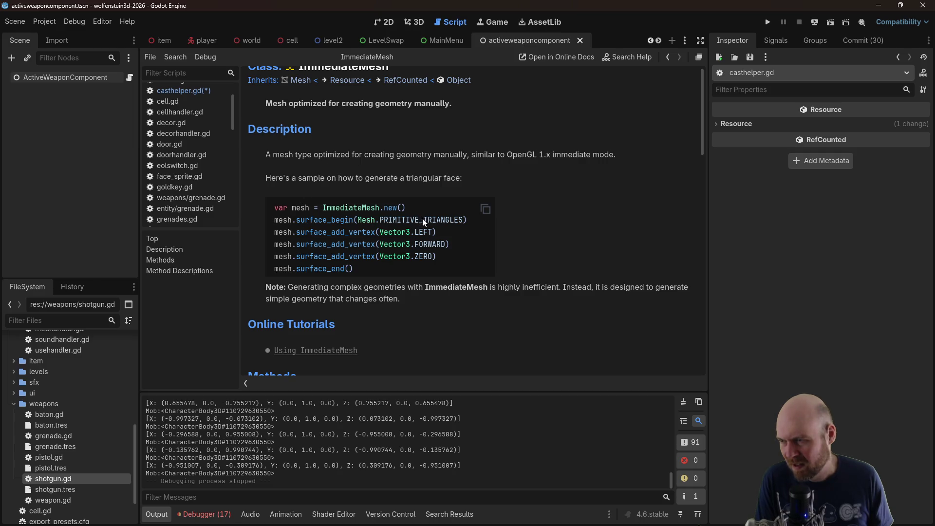
pyautogui.scroll(-5, 424, 220)
pyautogui.scroll(4, 428, 222)
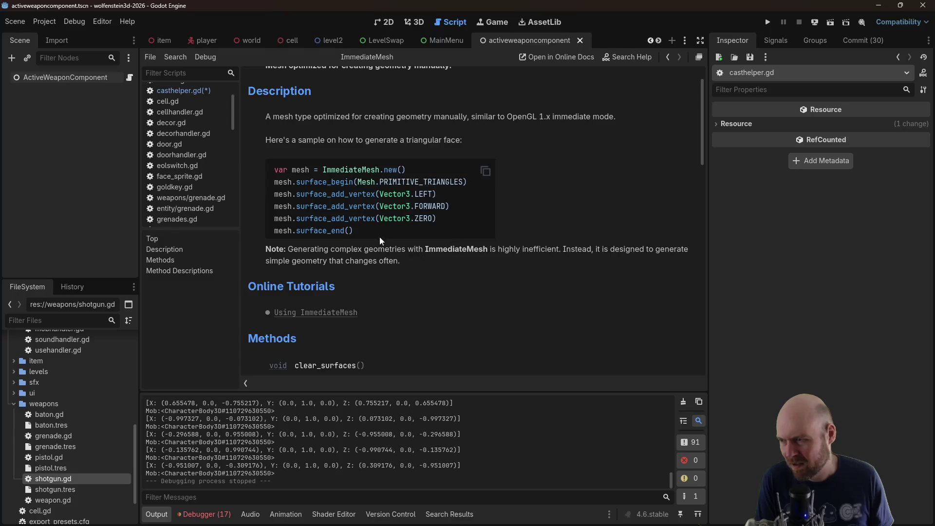
pyautogui.scroll(-6, 375, 235)
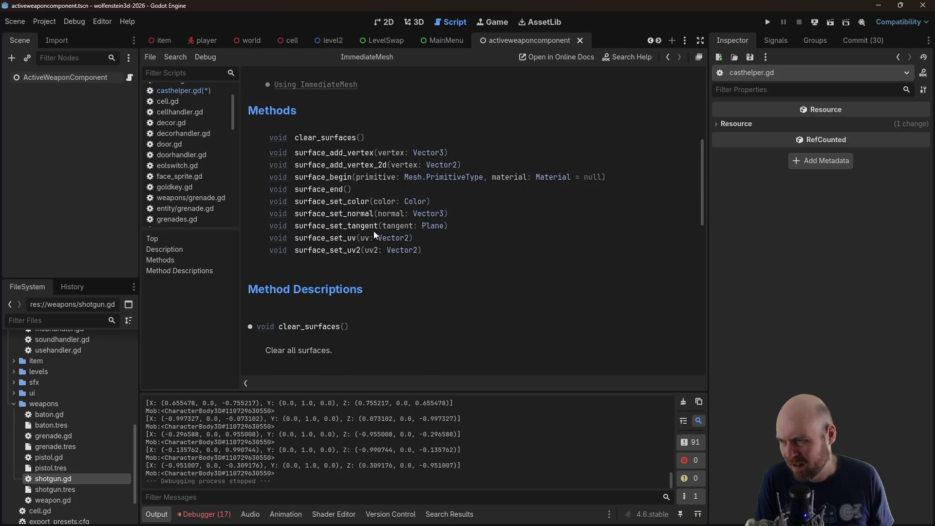
pyautogui.click(343, 178)
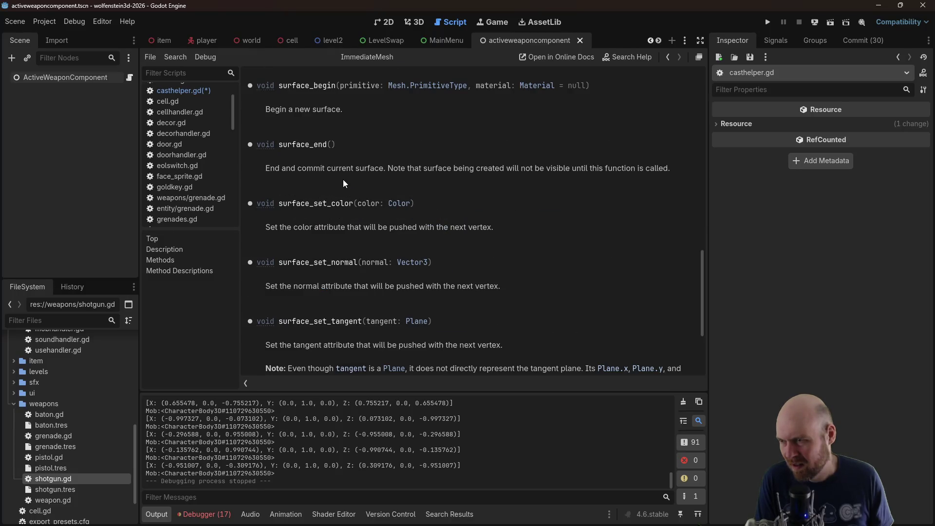
pyautogui.click(448, 89)
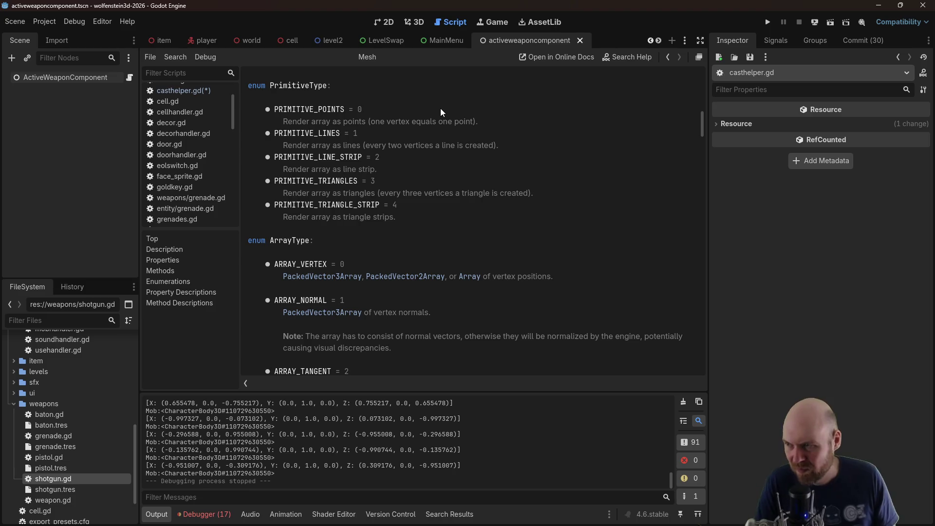
pyautogui.click(670, 57)
# Select the sample mesh-building code and return below the debug_mesh declaration in casthelper.gd
pyautogui.moveTo(701, 277)
pyautogui.mouseDown()
pyautogui.moveTo(702, 92)
pyautogui.moveTo(495, 127)
pyautogui.mouseUp()
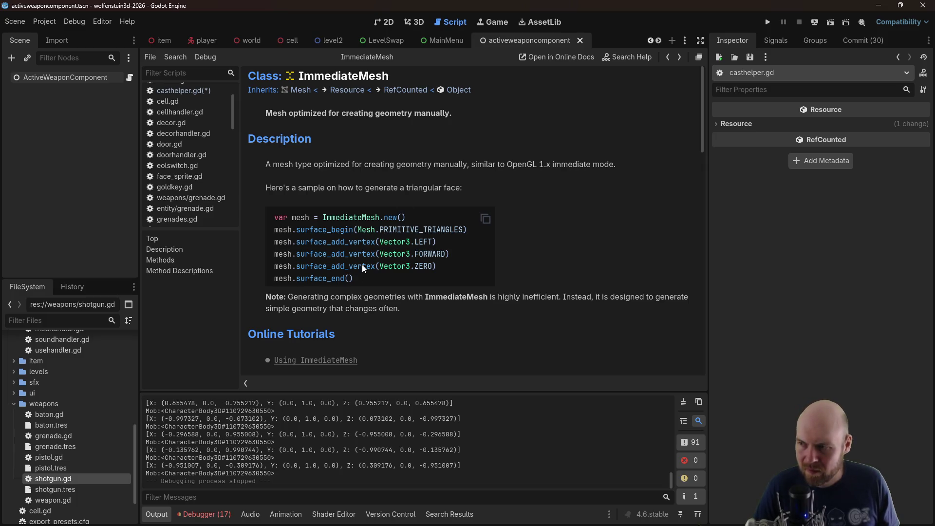
pyautogui.moveTo(353, 278); pyautogui.dragTo(274, 234)
pyautogui.hotkey('ctrl', 'c')
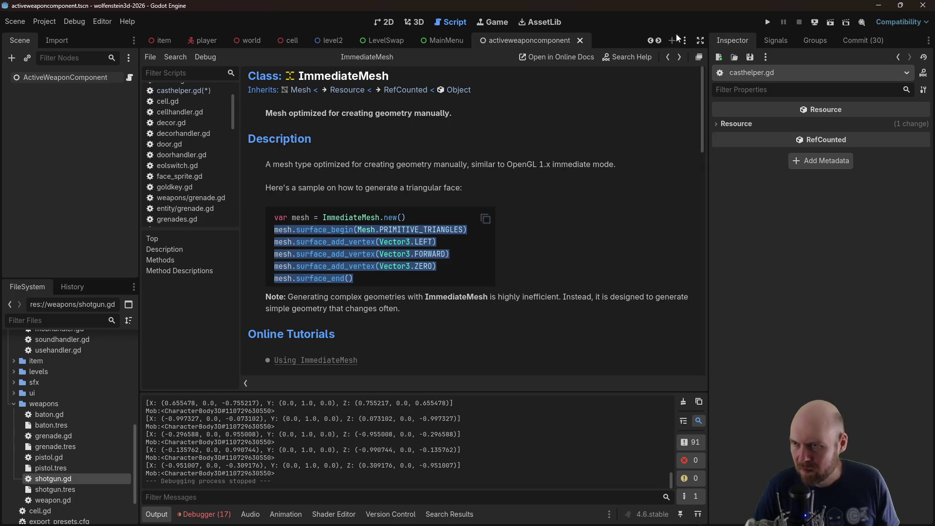
pyautogui.click(665, 56)
pyautogui.click(463, 281)
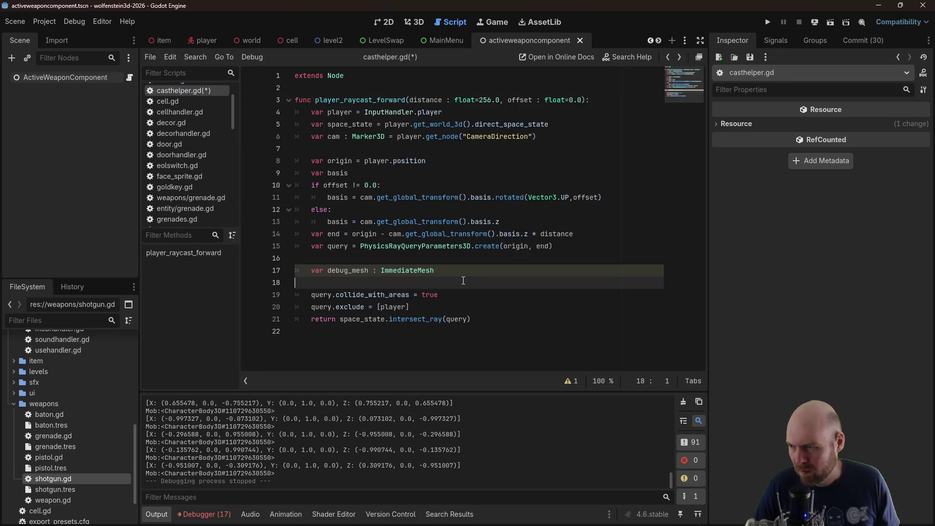
# Paste the sample code, indent it, and rename mesh to debug_mesh on each line
pyautogui.press('Down')
pyautogui.hotkey('ctrl', 'v')
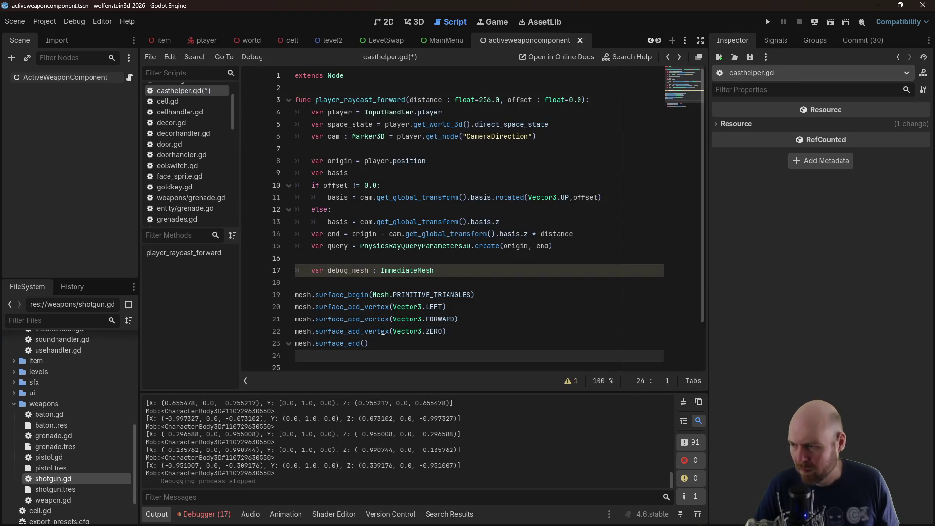
pyautogui.hotkey('shift', 'Up')
pyautogui.hotkey('shift', 'Up')
pyautogui.hotkey('shift', 'Up')
pyautogui.press('Tab')
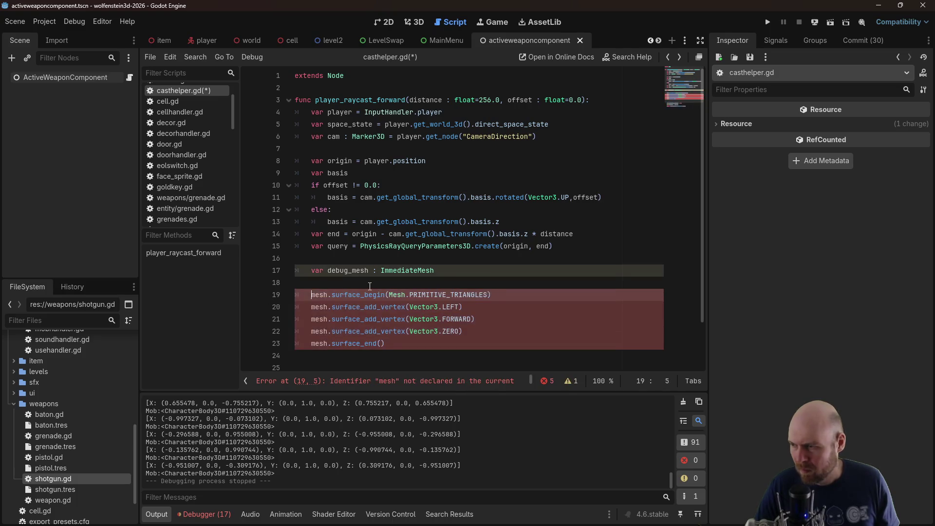
pyautogui.write('debug_')
pyautogui.press('Down')
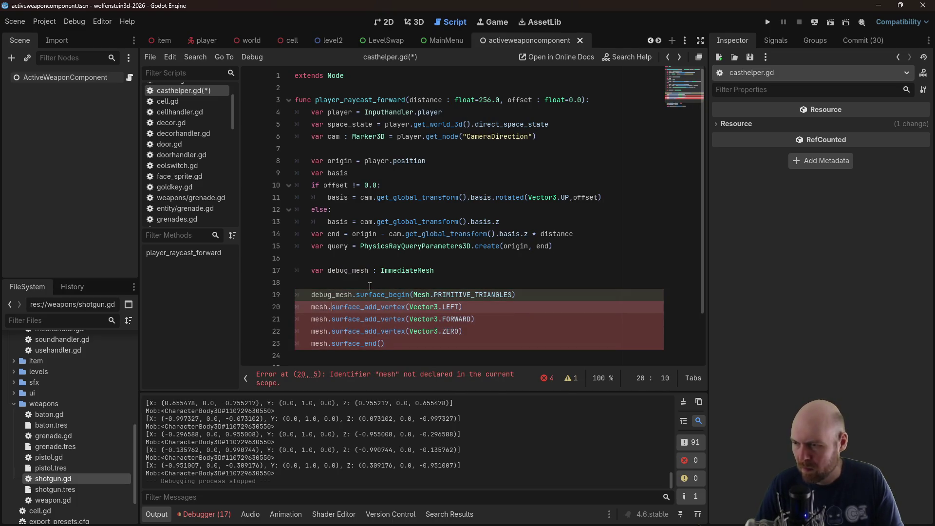
pyautogui.write('debug_')
pyautogui.press('Down')
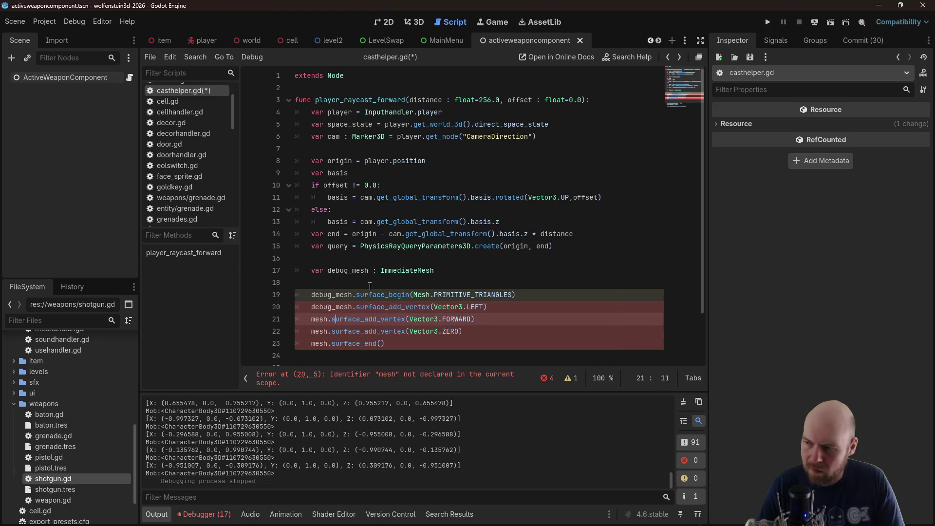
pyautogui.write('debug_')
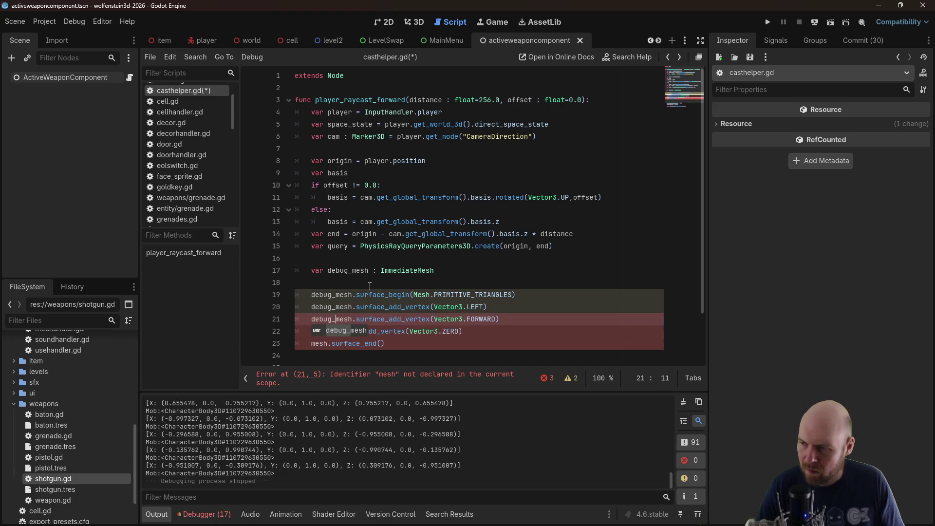
# Delete the Vector3.ZERO vertex, switch to PRIMITIVE_LINES, and use origin as the first vertex
pyautogui.click(496, 327)
pyautogui.hotkey('ctrl', 'shift', 'k')
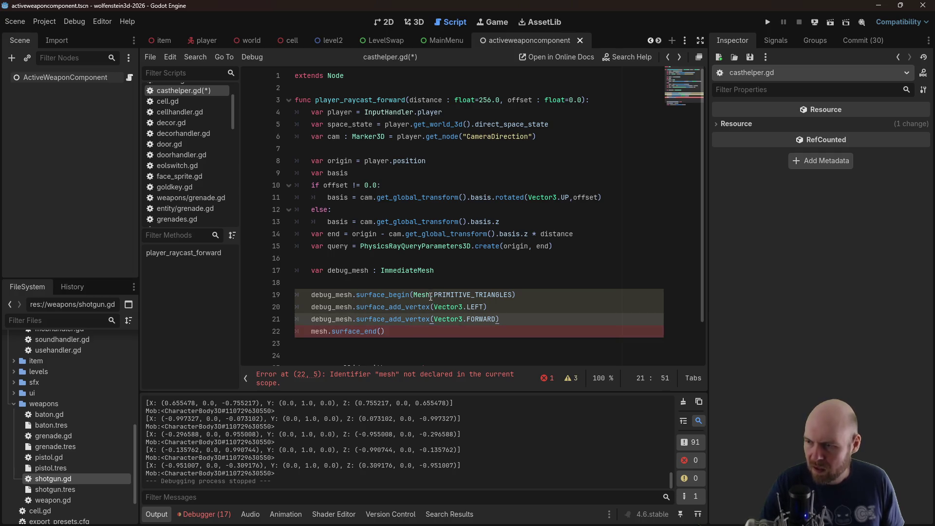
pyautogui.doubleClick(436, 294)
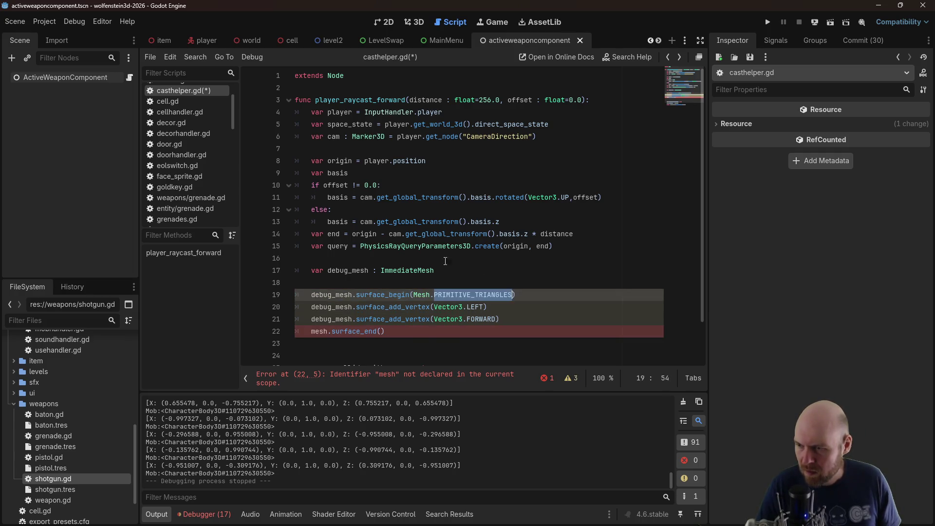
pyautogui.write('PRIMITIVE_LI')
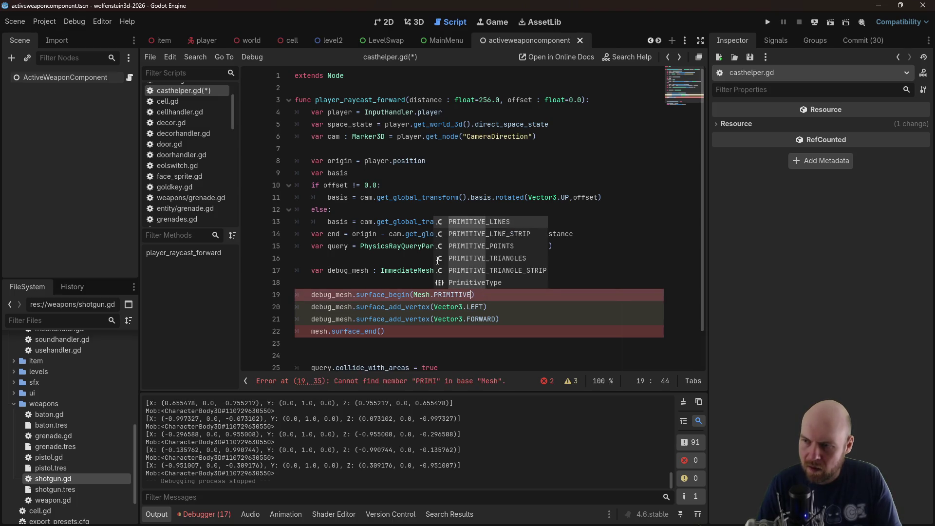
pyautogui.press('Return')
pyautogui.click(437, 259)
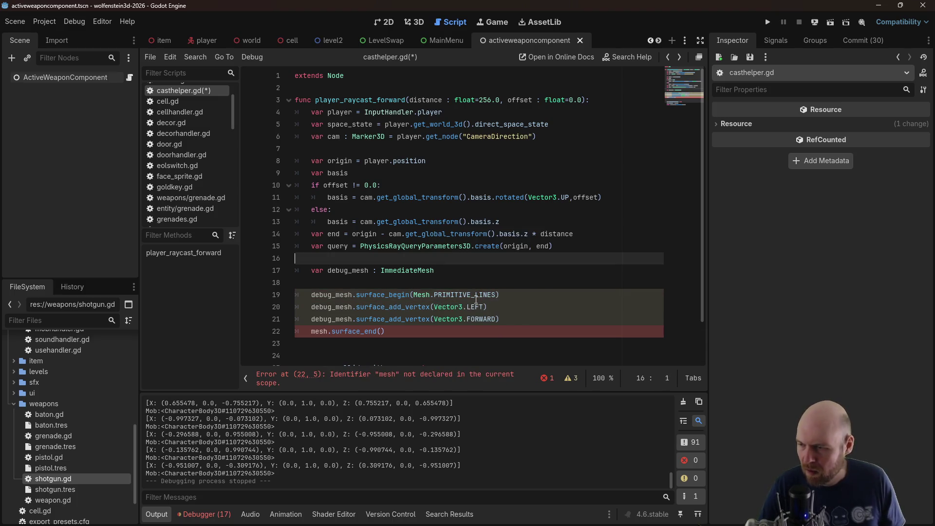
pyautogui.moveTo(434, 307); pyautogui.dragTo(485, 307)
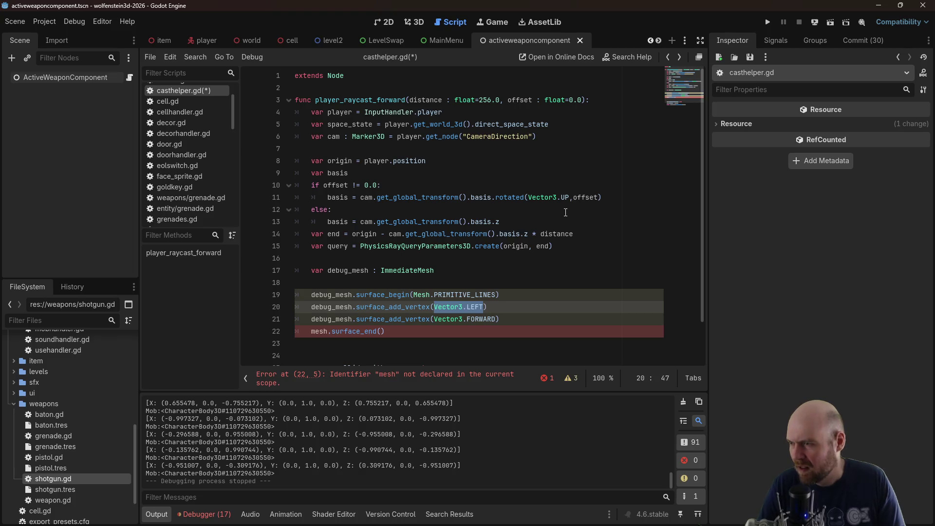
pyautogui.write('origin')
pyautogui.press('Escape')
# Clear the Vector3.FORWARD vertex argument and call surface_end on debug_mesh
pyautogui.press('Down')
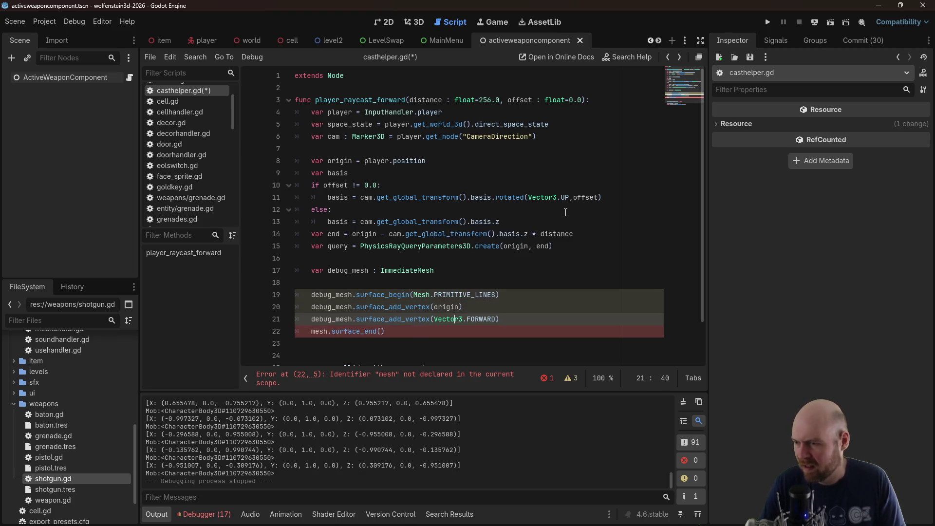
pyautogui.press('BackSpace')
pyautogui.press('Delete')
pyautogui.press('Delete')
pyautogui.press('Delete')
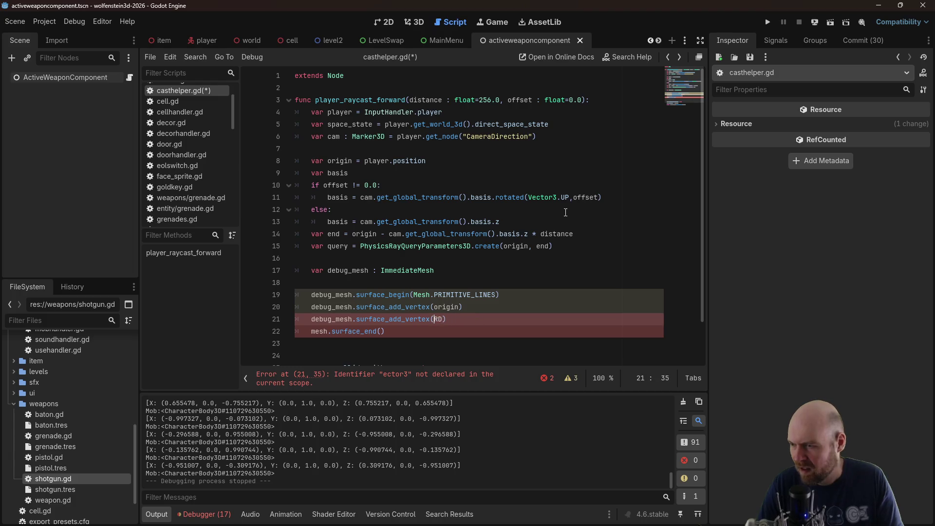
pyautogui.write('end')
pyautogui.press('Down')
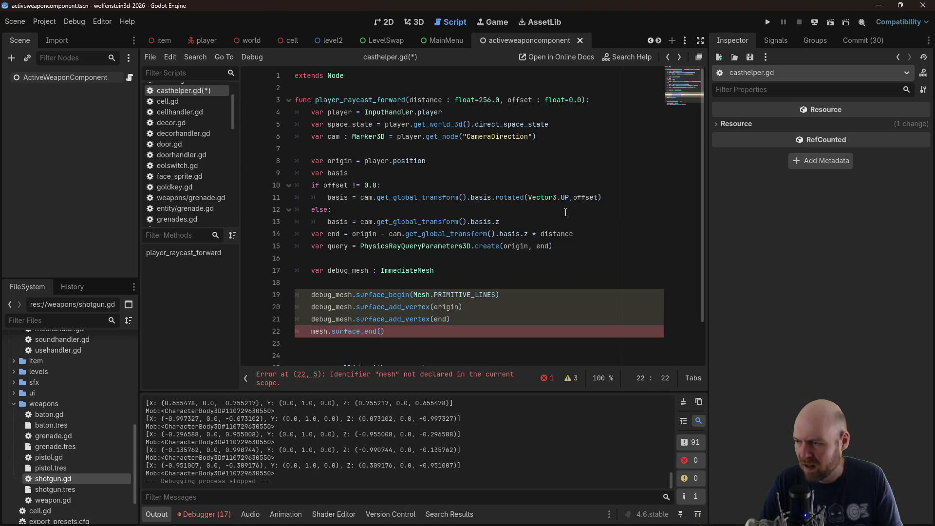
pyautogui.press('BackSpace')
pyautogui.press('BackSpace')
pyautogui.write('debug_me')
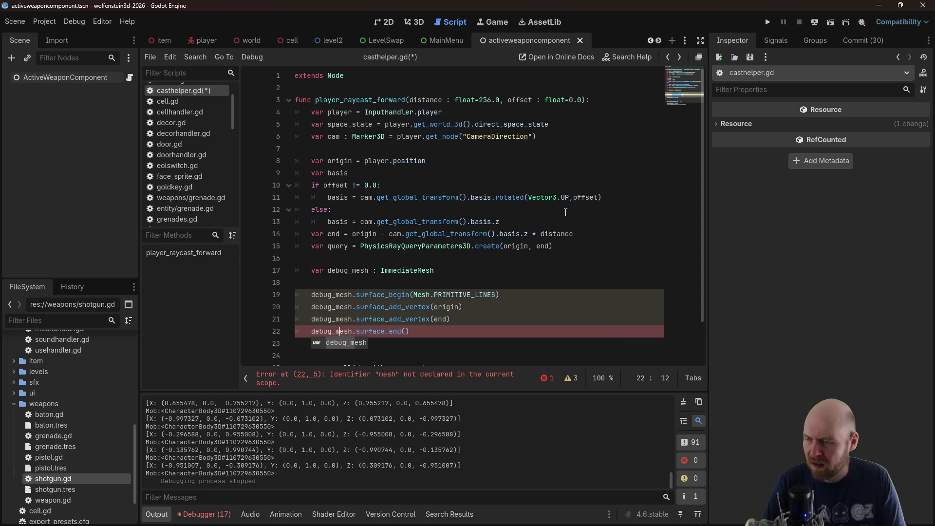
pyautogui.press('End')
pyautogui.press('Left')
# Add an add_child(debug_mesh) line and save casthelper.gd
pyautogui.press('Return')
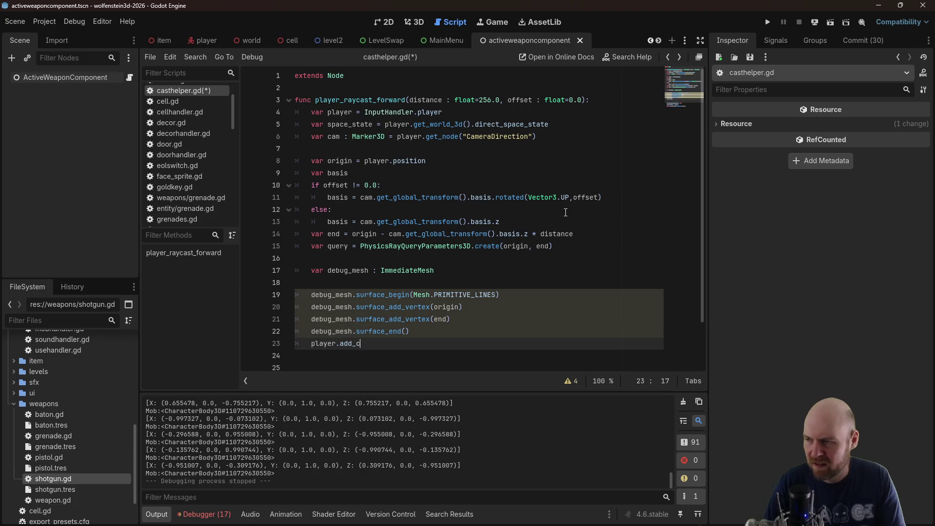
pyautogui.write('hild(debug_mesh')
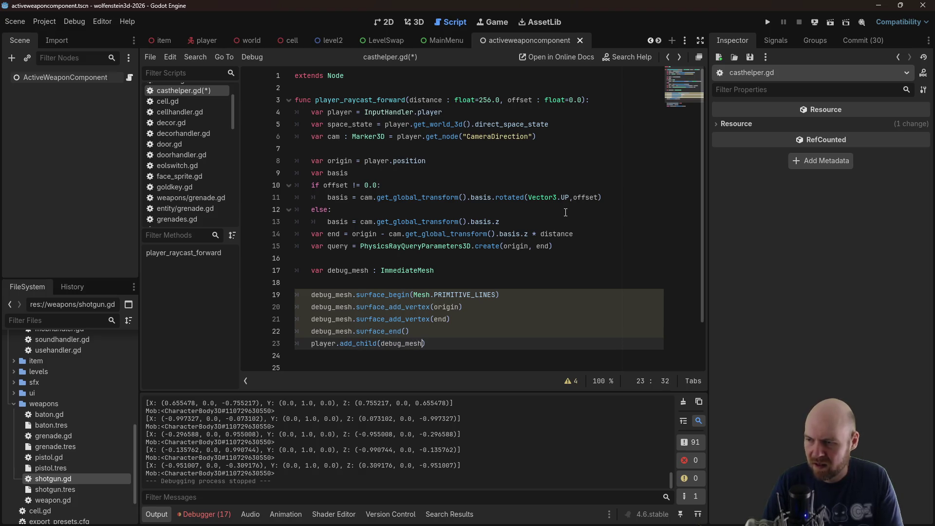
pyautogui.hotkey('ctrl', 's')
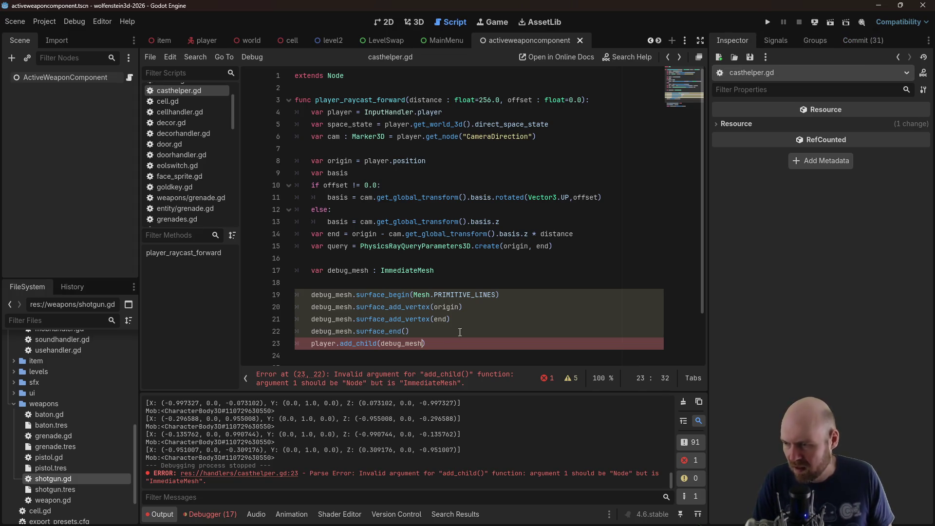
pyautogui.click(380, 344)
# Delete the add_child(debug_mesh) line from casthelper.gd
pyautogui.hotkey('shift', 'Home')
pyautogui.press('BackSpace')
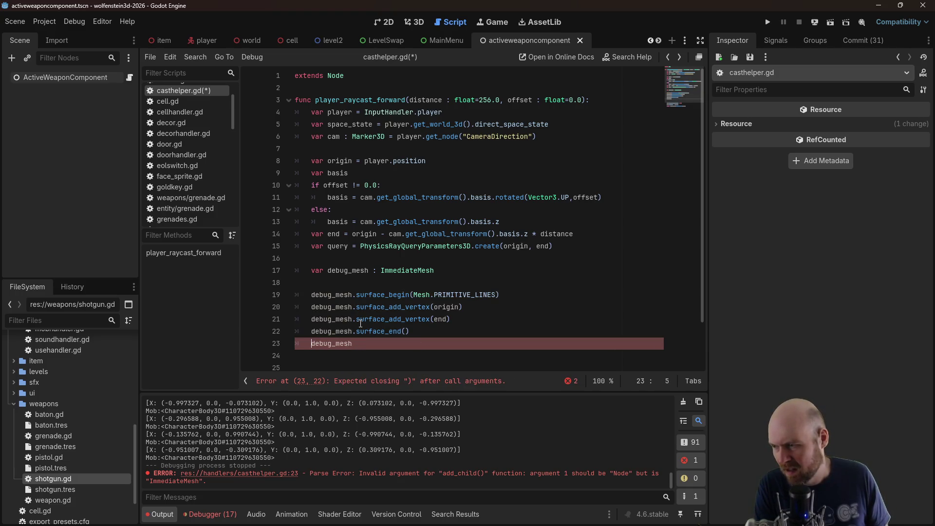
pyautogui.hotkey('shift', 'Home')
pyautogui.press('BackSpace')
pyautogui.press('BackSpace')
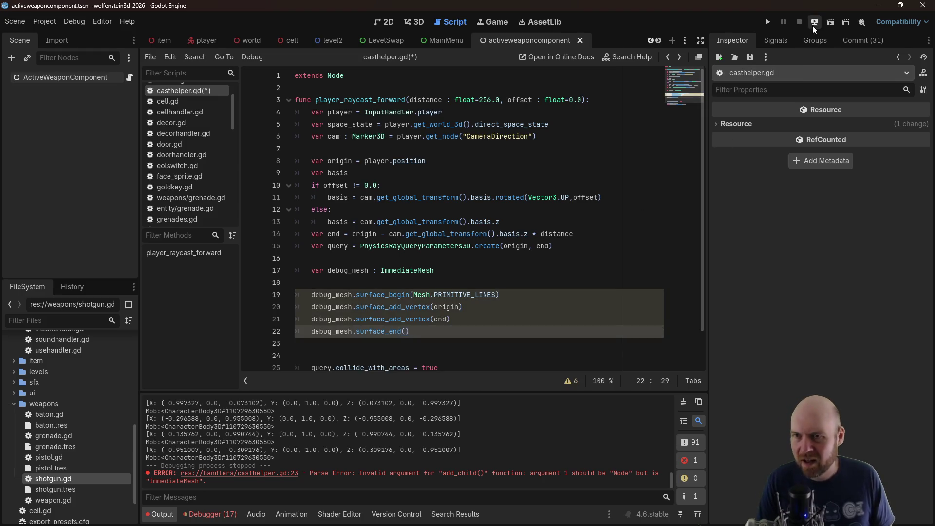
# Run the project and go to line 19, where surface_begin fails on a null value
pyautogui.click(813, 26)
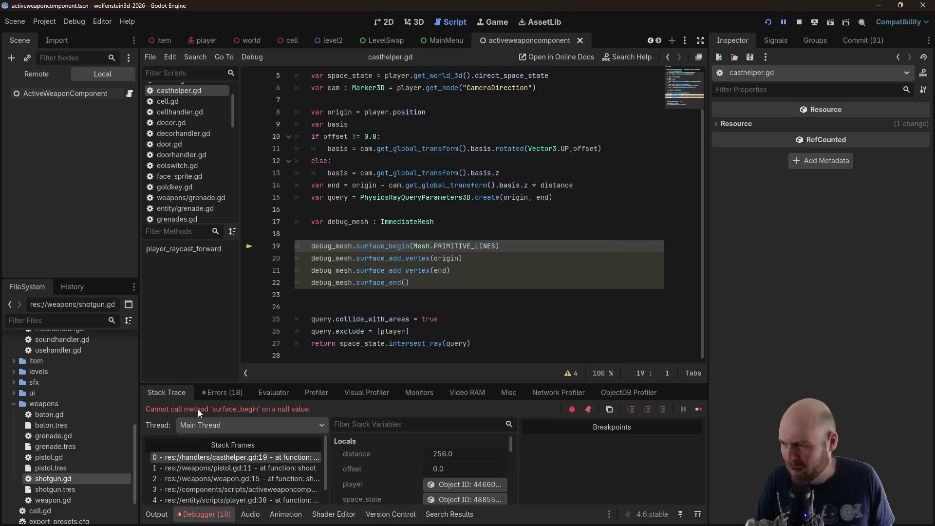
pyautogui.click(402, 258)
pyautogui.press('Up')
pyautogui.press('Home')
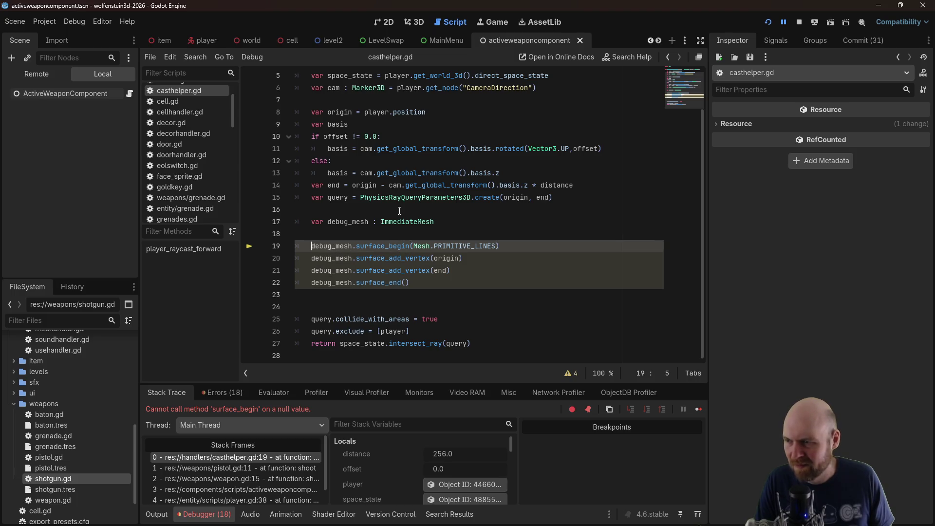
# Check the ImmediateMesh class docs, return to the script, then switch to the Reddit thread
pyautogui.keyDown('ctrl'); pyautogui.click(394, 222); pyautogui.keyUp('ctrl')
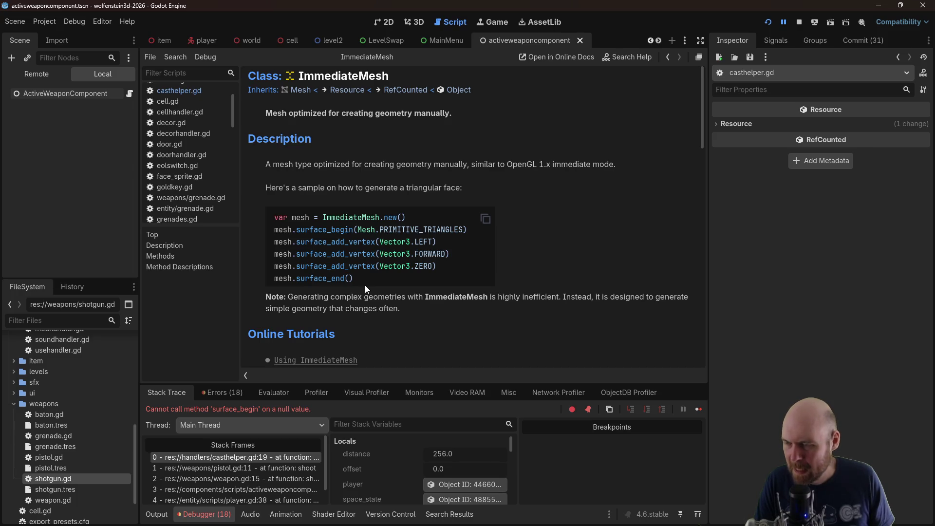
pyautogui.click(668, 57)
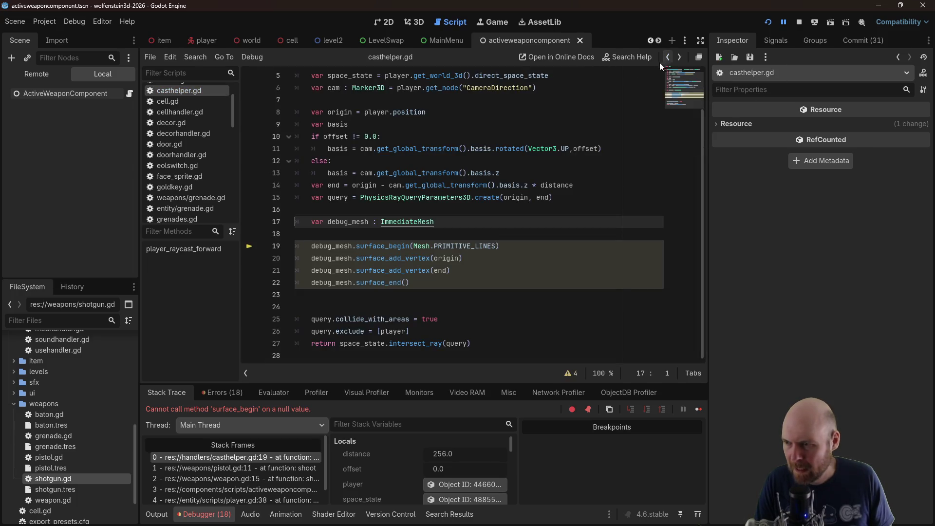
pyautogui.click(485, 246)
pyautogui.click(471, 282)
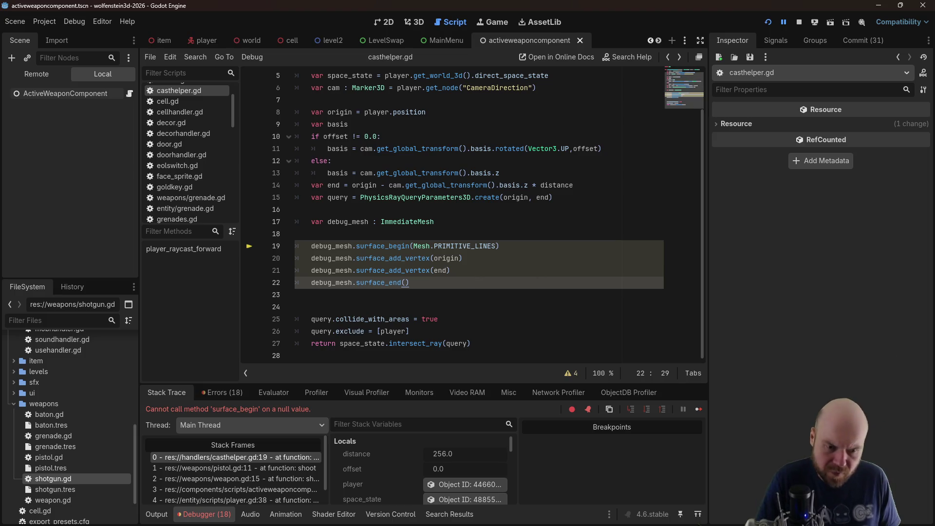
pyautogui.hotkey('alt', 'Tab')
pyautogui.scroll(3, 419, 332)
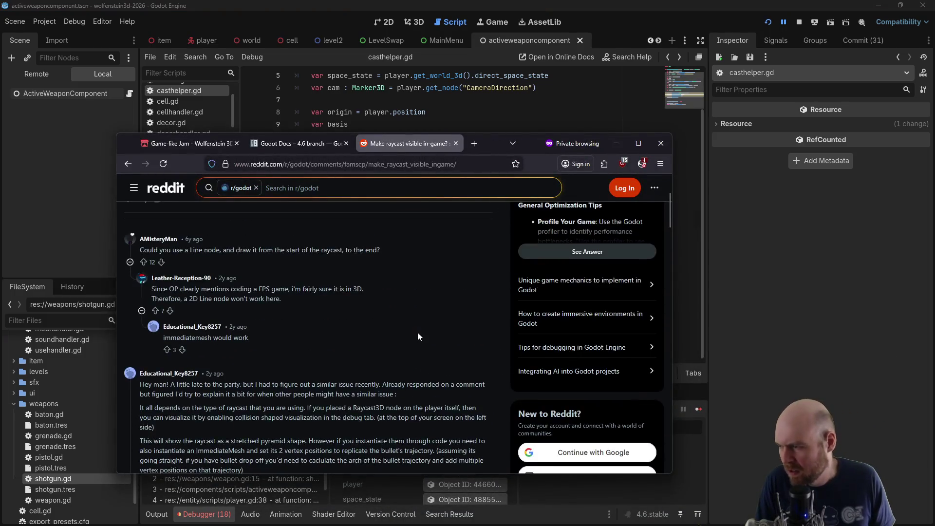
# Scroll the Reddit thread to the Visible Collision Shapes tip and open Godot's Debug menu
pyautogui.scroll(-6, 417, 332)
pyautogui.scroll(-6, 417, 332)
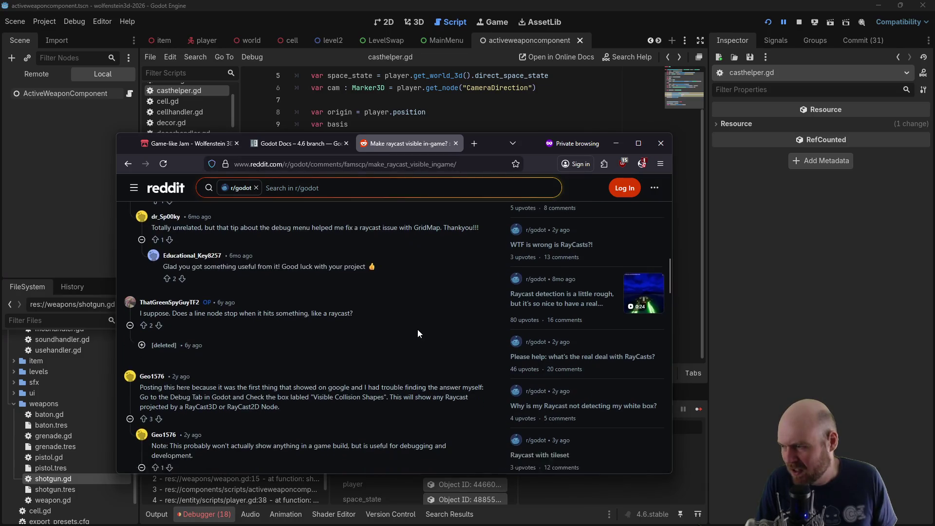
pyautogui.scroll(-4, 419, 326)
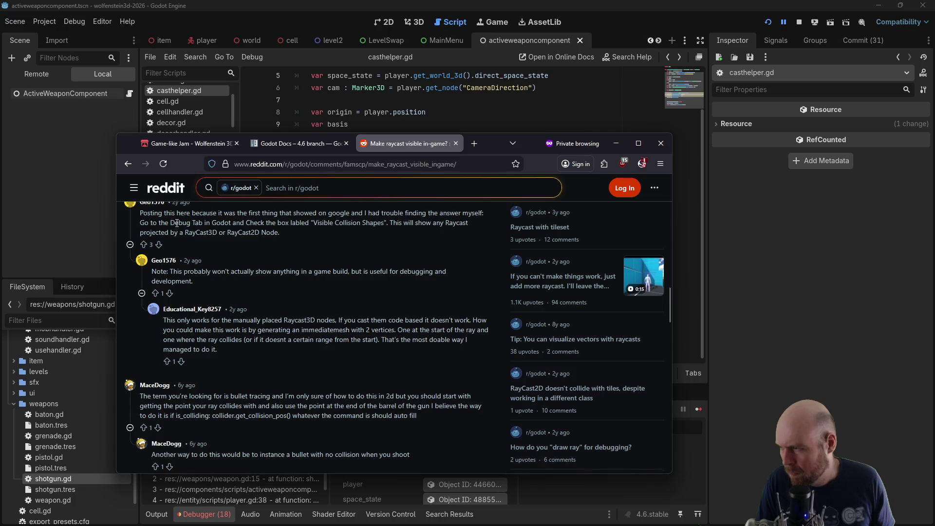
pyautogui.scroll(1, 177, 224)
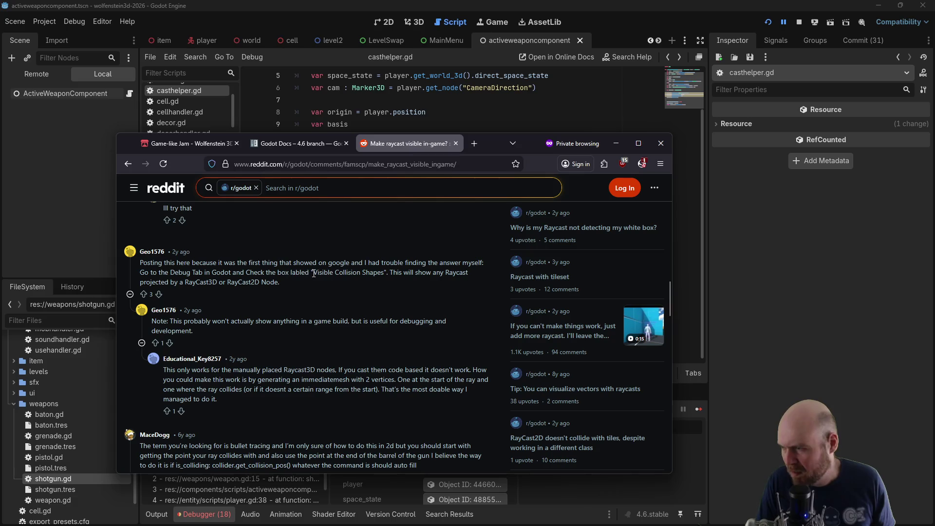
pyautogui.click(47, 22)
# Dismiss the Debug menu, run the game, and initialise debug_mesh with '= ImmediateMesh.new()'
pyautogui.moveTo(68, 22)
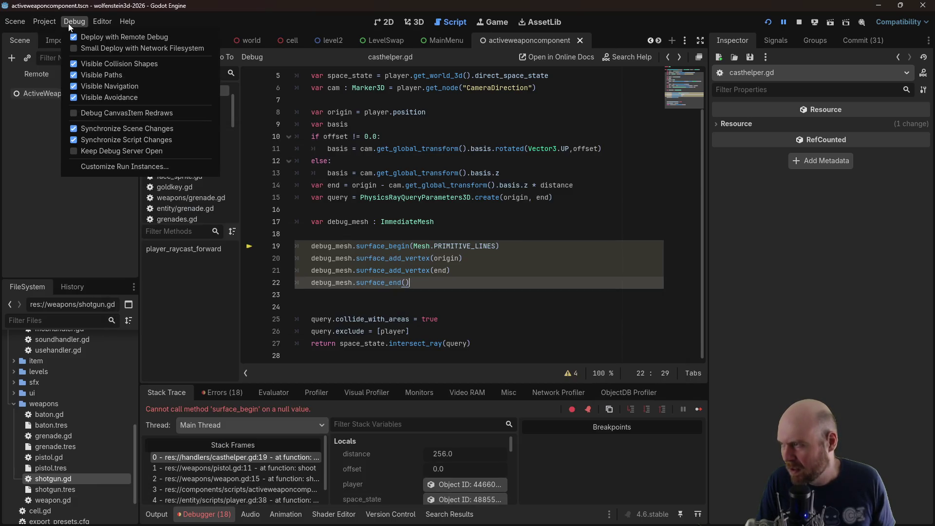
pyautogui.click(86, 64)
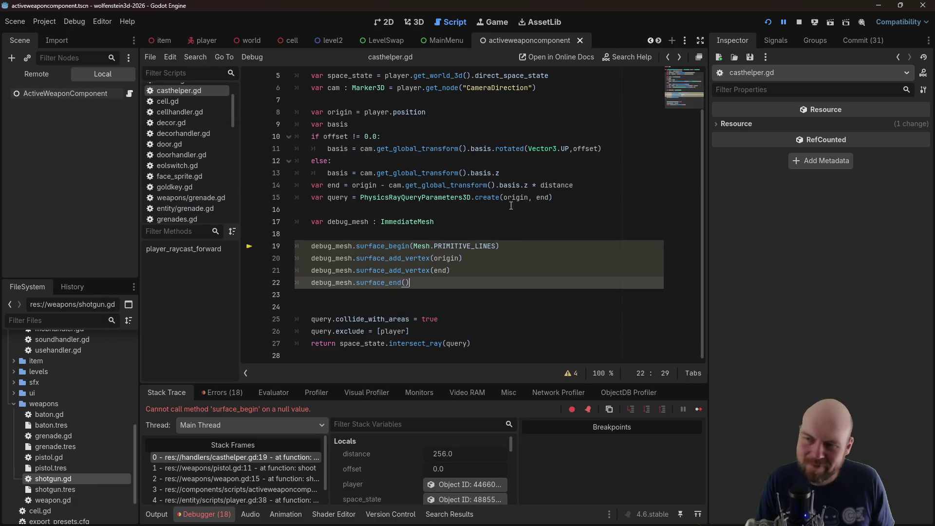
pyautogui.click(767, 25)
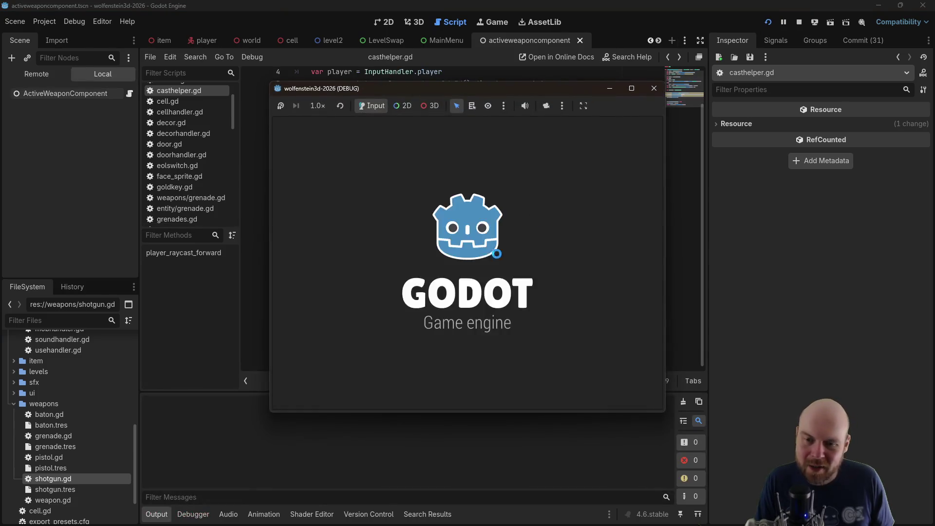
pyautogui.press('Down')
pyautogui.press('Up')
pyautogui.press('Up')
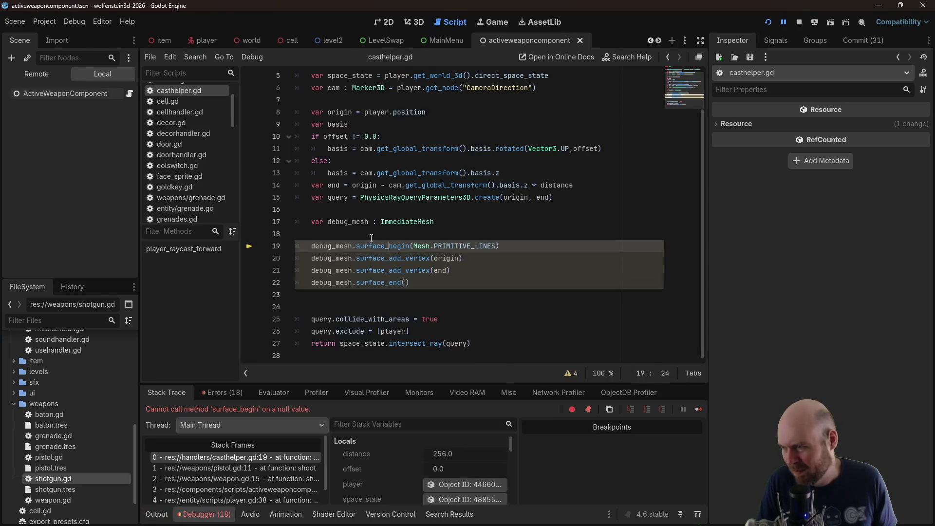
pyautogui.click(446, 221)
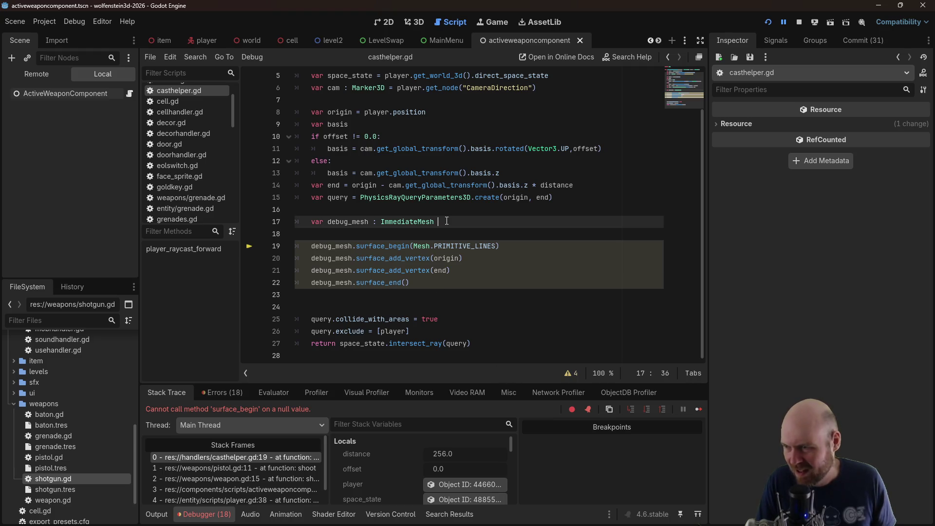
pyautogui.press('Return')
pyautogui.press('Return')
pyautogui.write('ug_mesh.new')
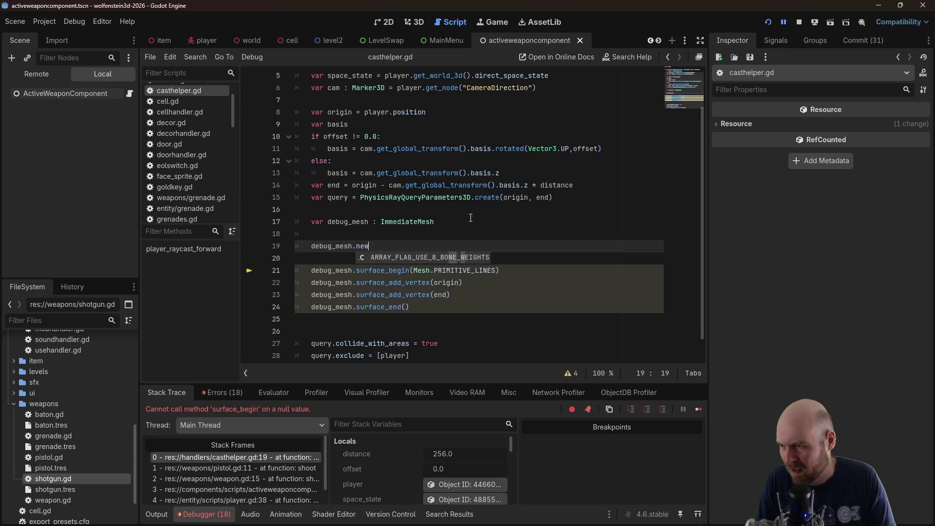
pyautogui.hotkey('ctrl', 'z')
pyautogui.hotkey('ctrl', 'z')
pyautogui.hotkey('ctrl', 'z')
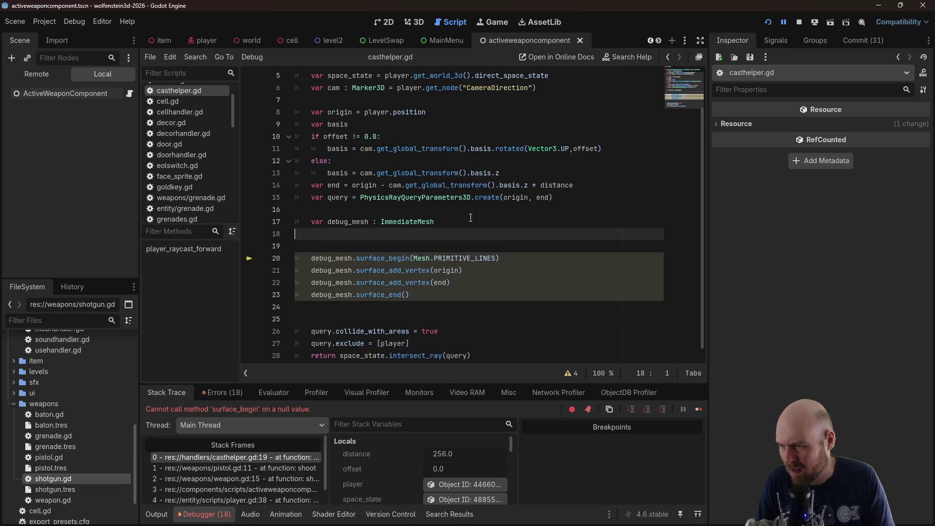
pyautogui.write('= Imediate')
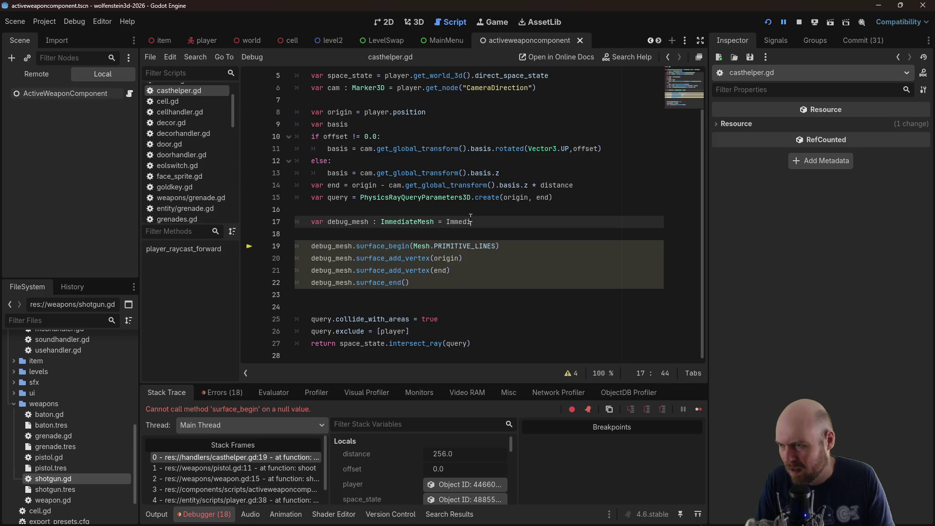
pyautogui.write('Mesh.new()')
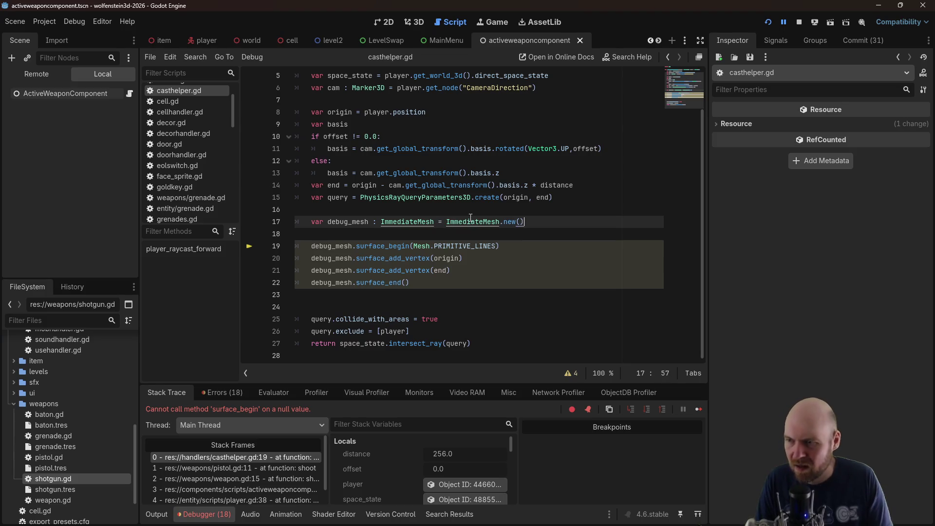
# Restart the game, begin a new game, and fire two shots down the corridor
pyautogui.click(773, 22)
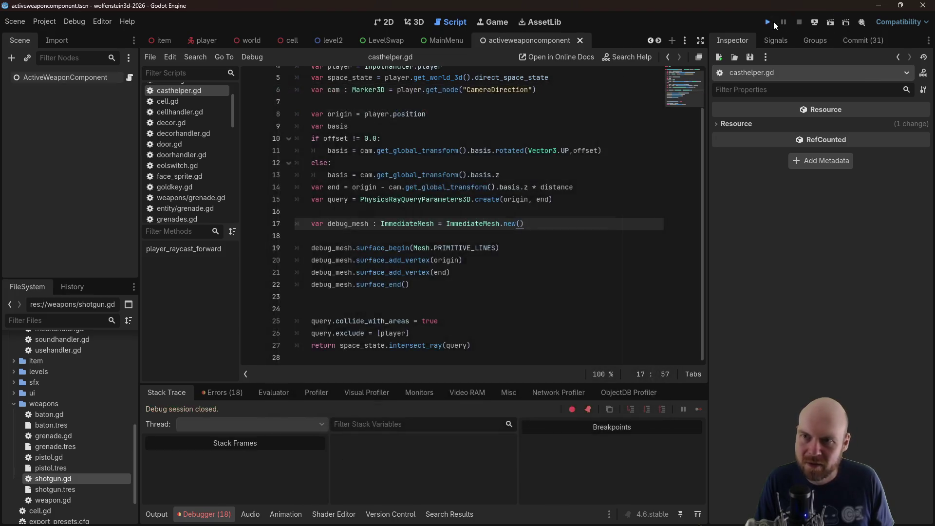
pyautogui.click(463, 265)
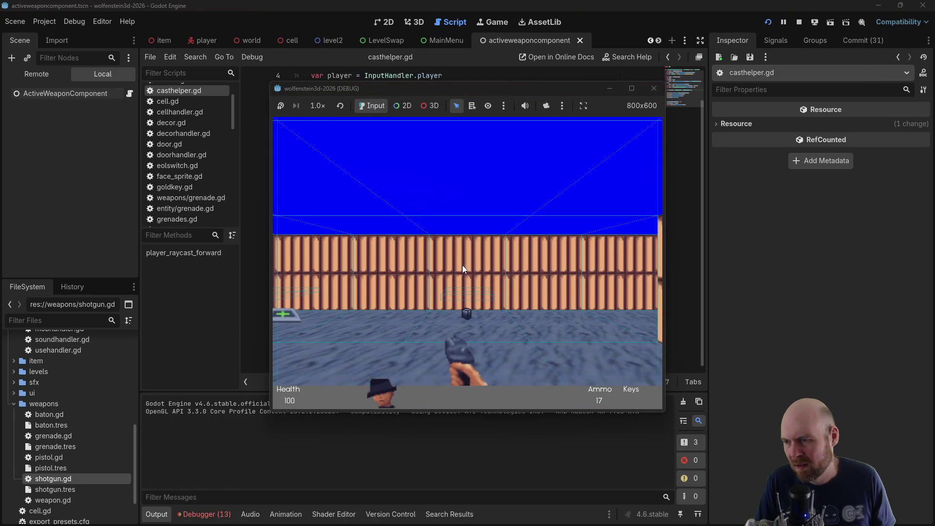
pyautogui.press('Left')
pyautogui.press('Up')
pyautogui.click(435, 261)
pyautogui.press('Left')
pyautogui.click(433, 260)
# Walk on to pick up ammo, shoot the barrel and an enemy, then stop the game
pyautogui.press('Left')
pyautogui.press('Up')
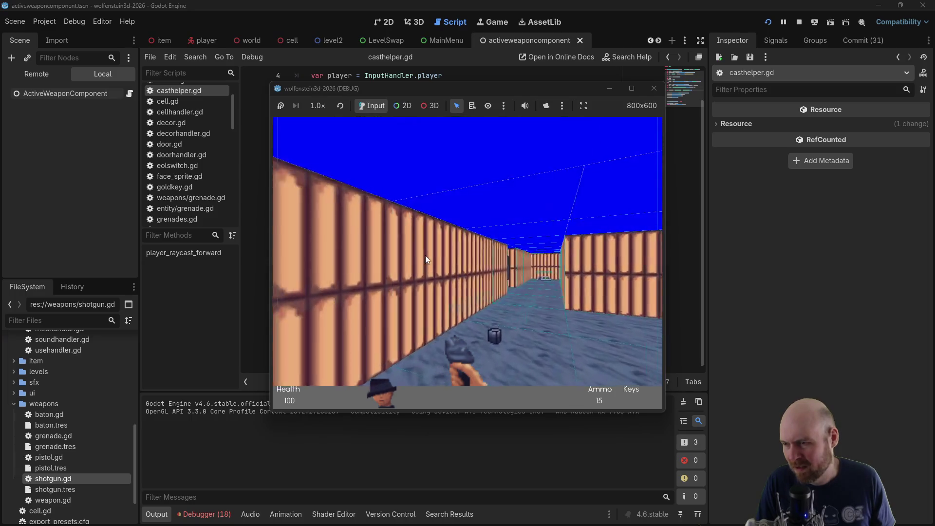
pyautogui.press('Up')
pyautogui.press('Right')
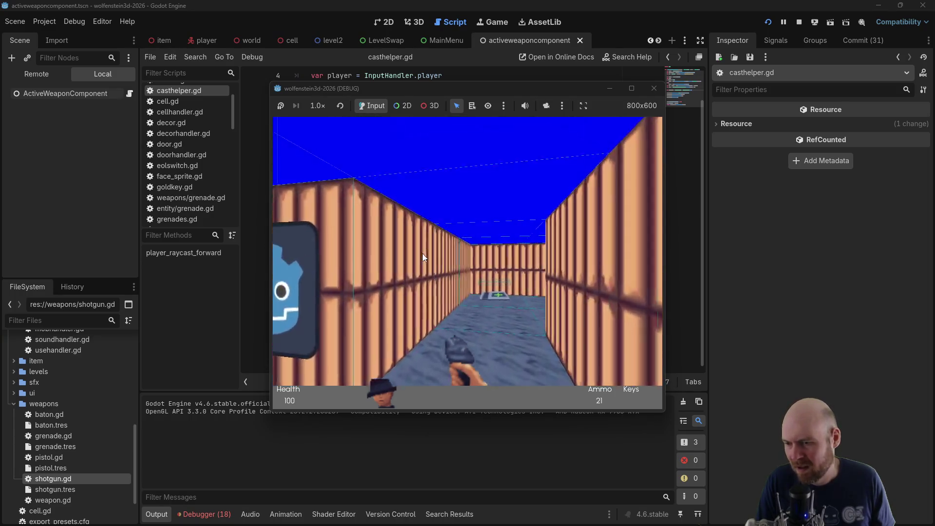
pyautogui.press('Up')
pyautogui.press('Right')
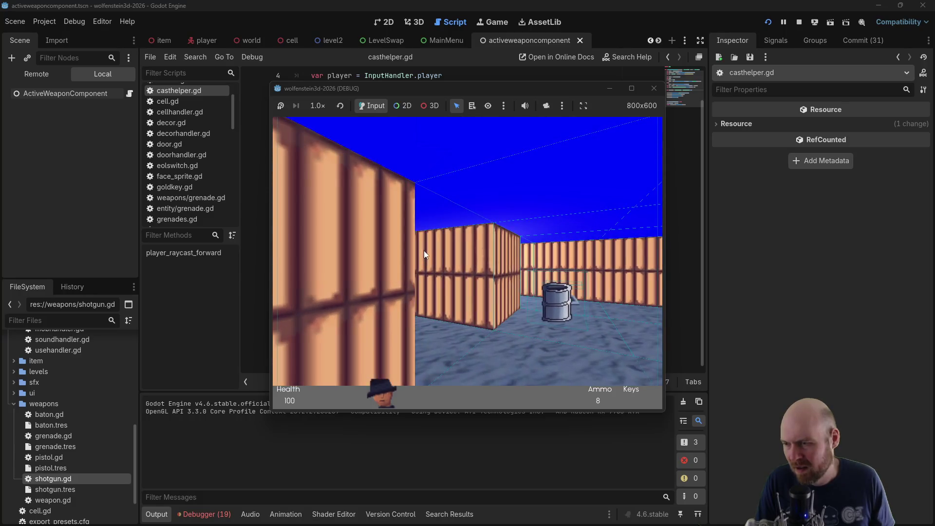
pyautogui.press('ctrl')
pyautogui.press('Left')
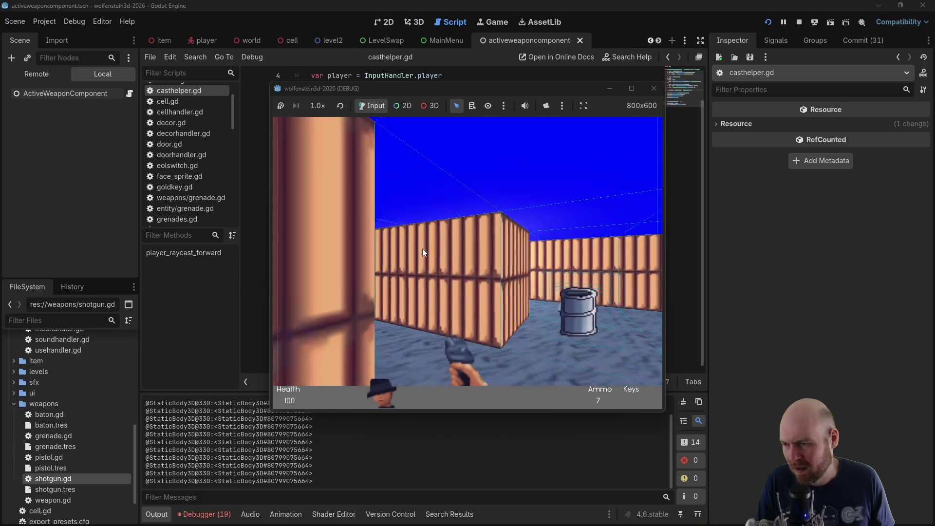
pyautogui.press('ctrl')
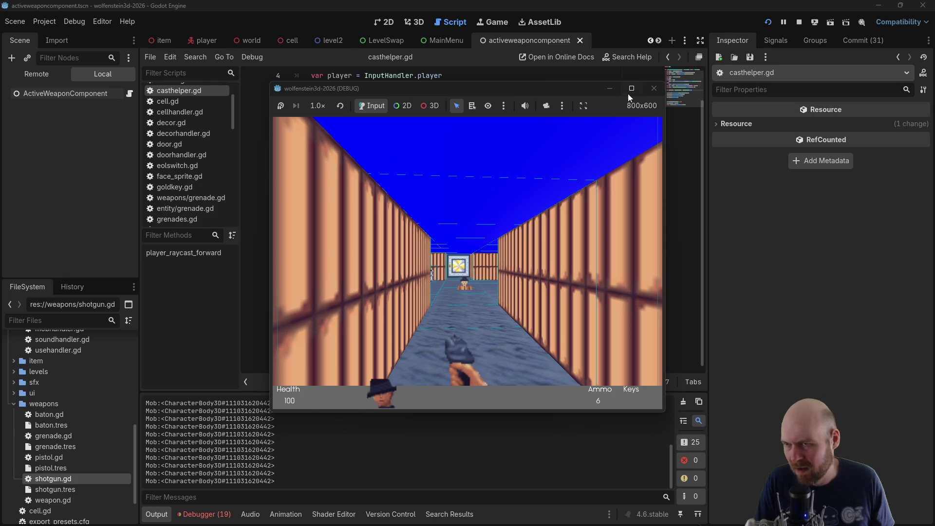
pyautogui.click(654, 89)
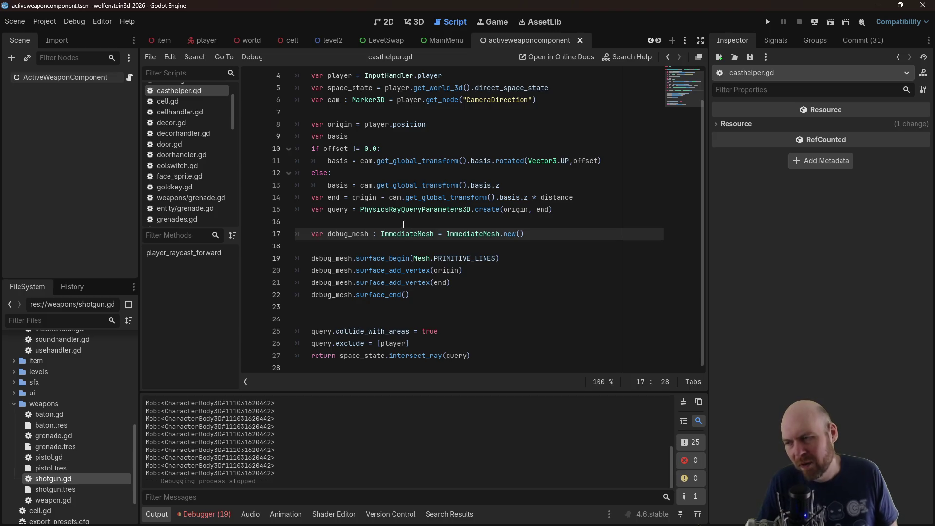
# Google 'godot immediatemesh' in a new Firefox tab
pyautogui.click(340, 295)
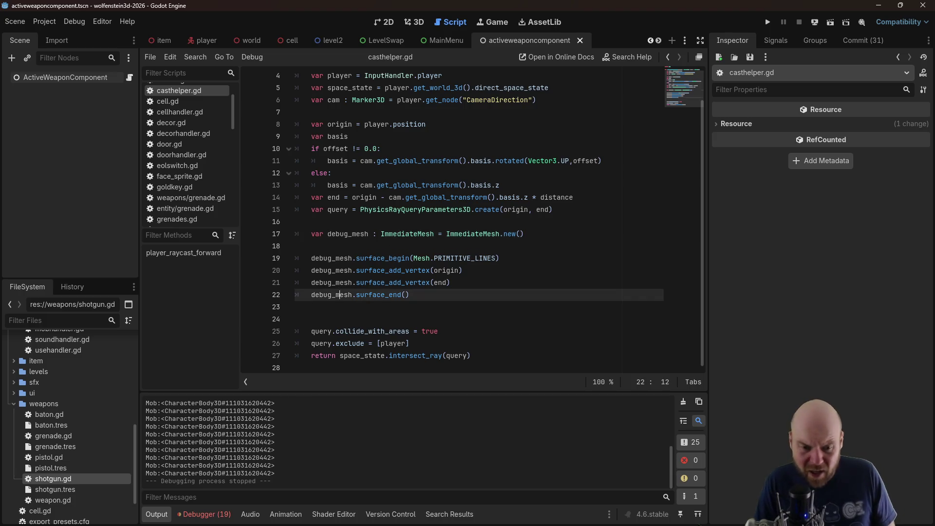
pyautogui.hotkey('alt', 'Tab')
pyautogui.scroll(-3, 372, 297)
pyautogui.hotkey('ctrl', 't')
pyautogui.write('godot immediatme')
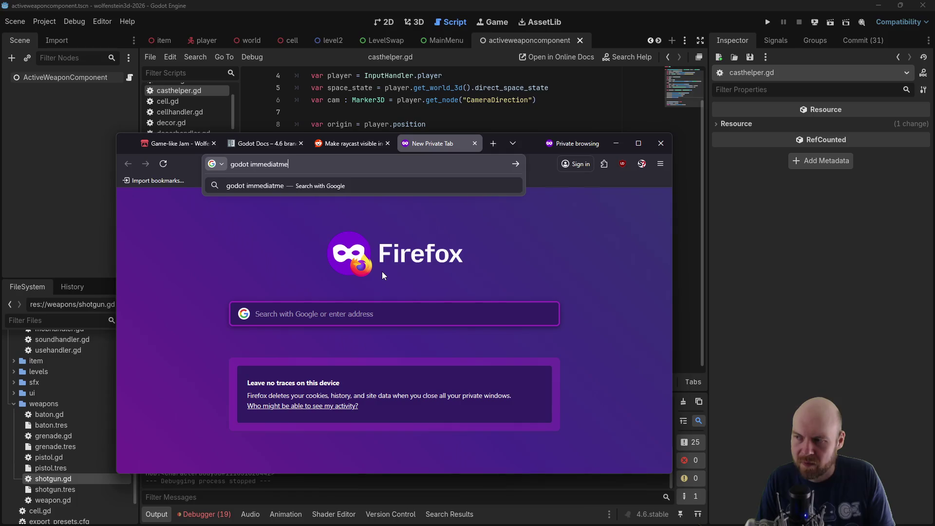
pyautogui.press('BackSpace')
pyautogui.press('BackSpace')
pyautogui.write('emesh')
pyautogui.press('Return')
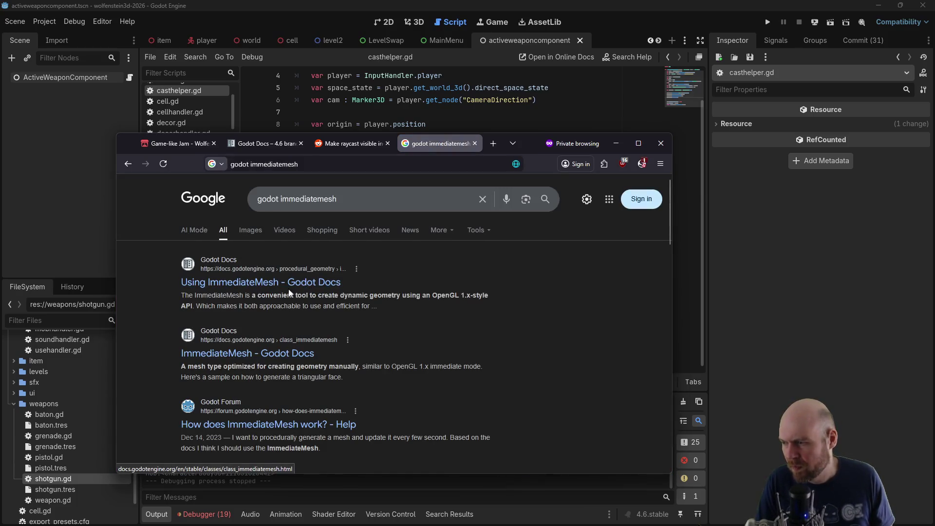
# Add 'player.get_parent().add_child(debug_mesh)' after the mesh block and save
pyautogui.click(757, 265)
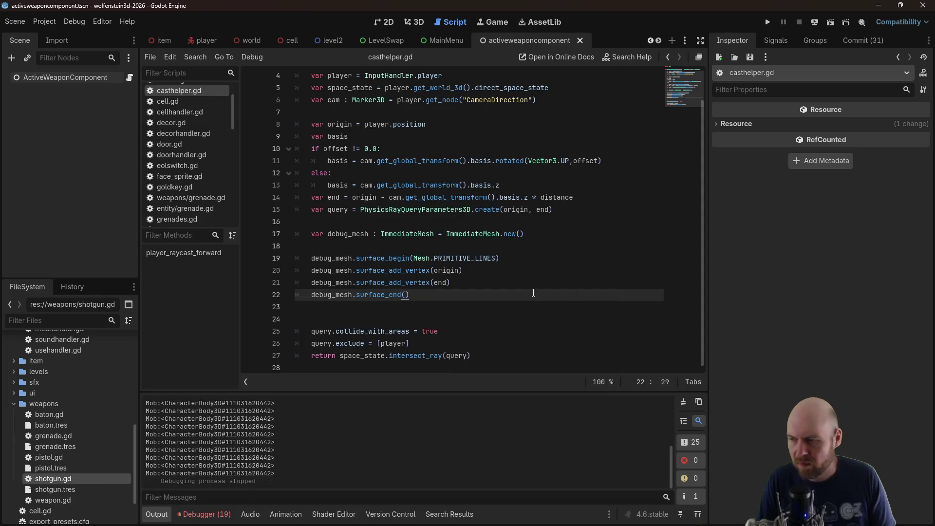
pyautogui.press('Return')
pyautogui.press('Return')
pyautogui.write('player.get_par')
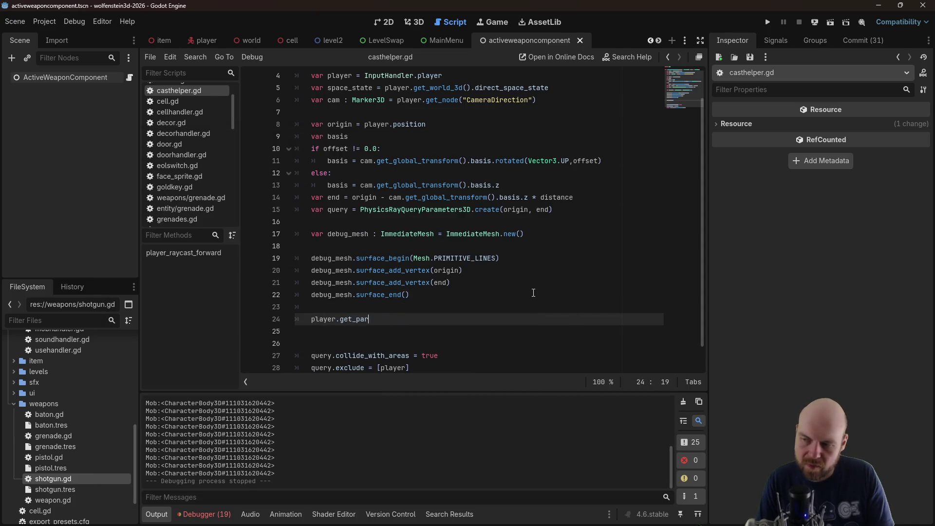
pyautogui.write('(')
pyautogui.press('BackSpace')
pyautogui.write('.add_child')
pyautogui.write('(debug_mesh')
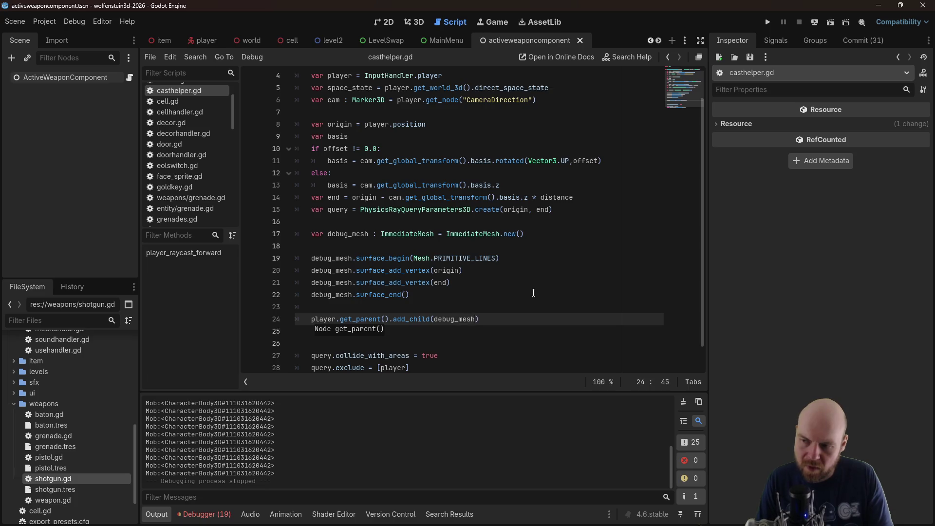
pyautogui.hotkey('ctrl', 's')
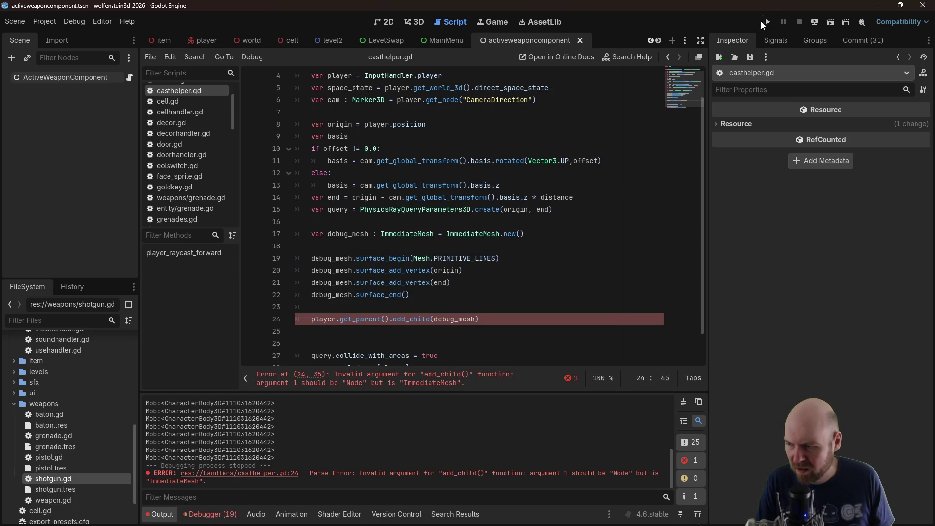
# Undo the failing add_child call and return to the Google results
pyautogui.click(465, 318)
pyautogui.hotkey('ctrl', 'z')
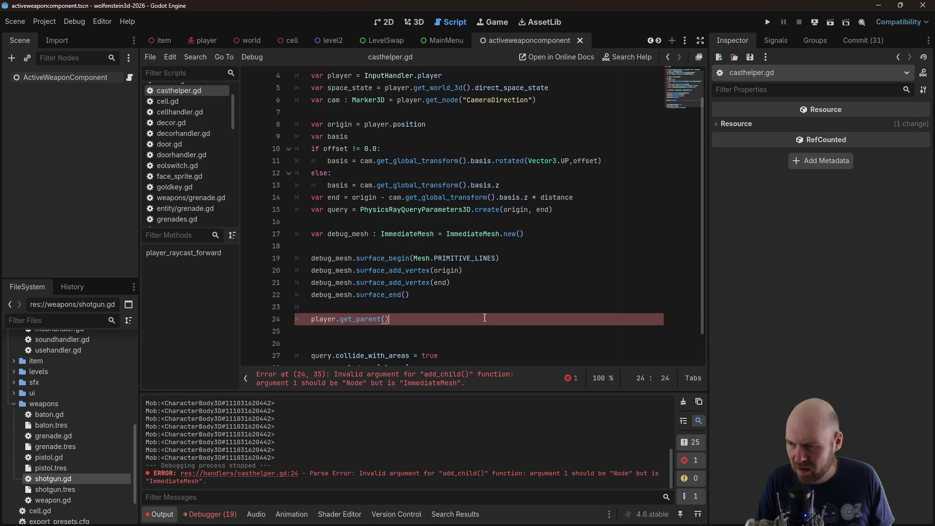
pyautogui.hotkey('alt', 'Tab')
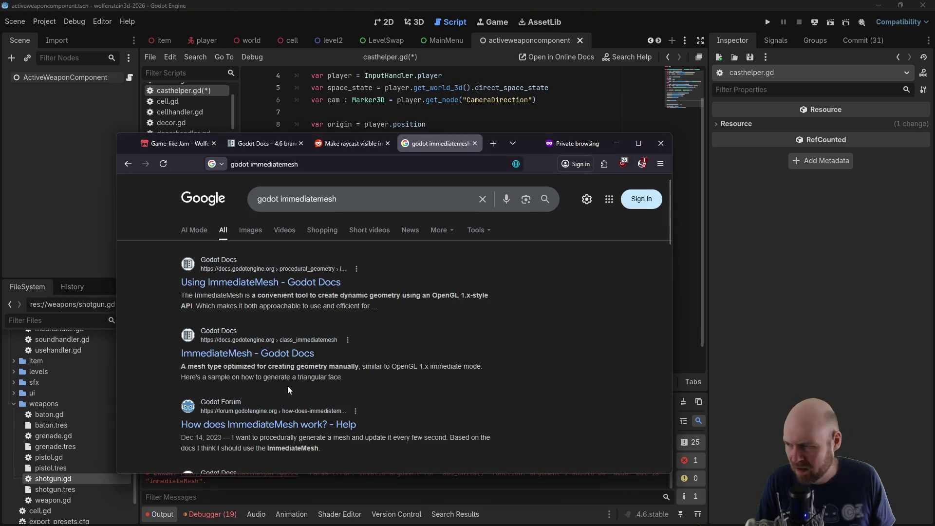
# Refine the Google search to 'godot immediatemesh not showing up'
pyautogui.click(355, 198)
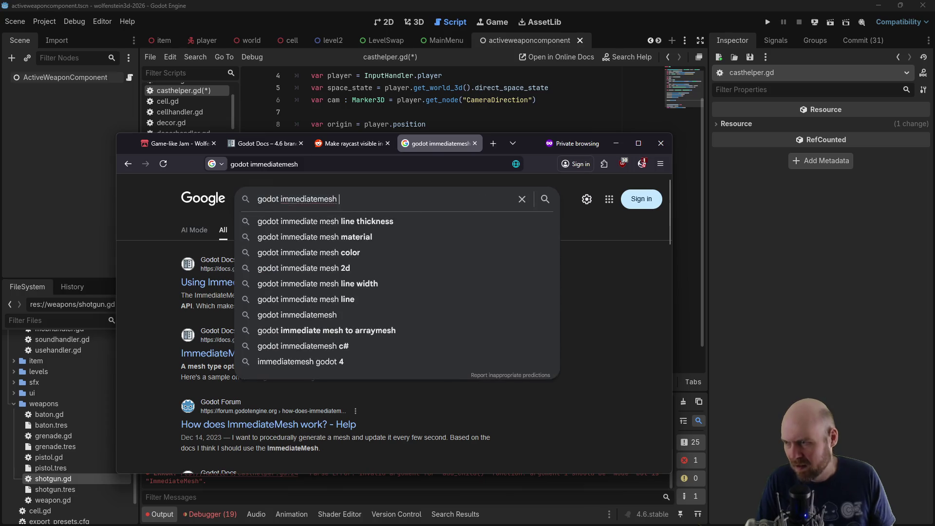
pyautogui.write('not showing up')
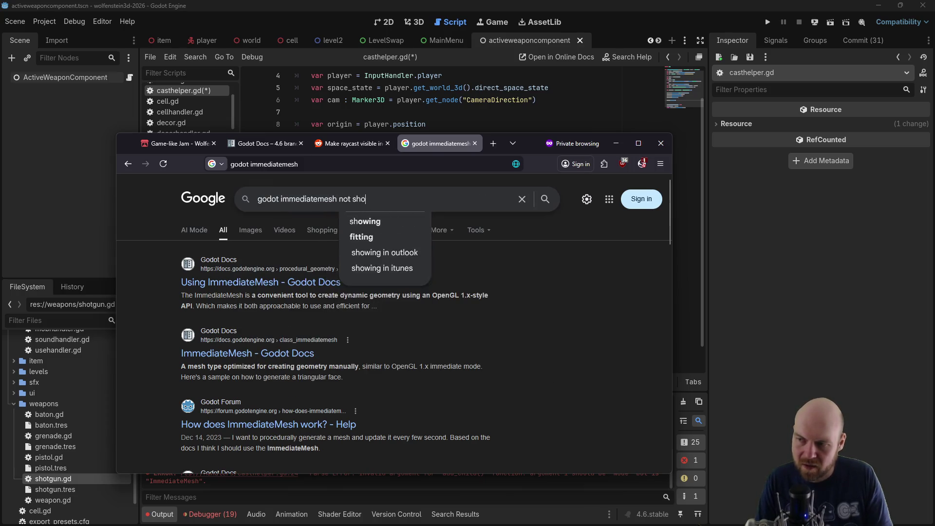
pyautogui.press('Return')
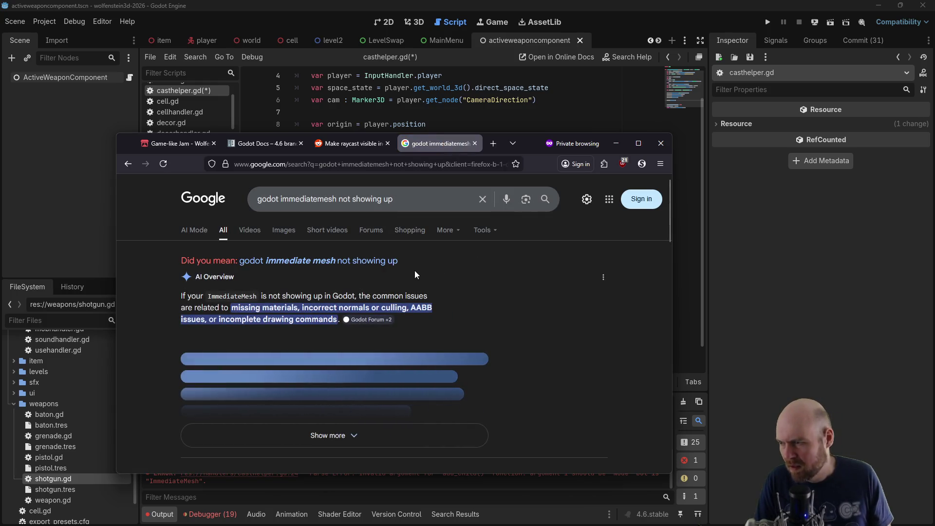
# Expand the AI Overview, read its troubleshooting steps, and go back to Godot
pyautogui.scroll(-1, 460, 265)
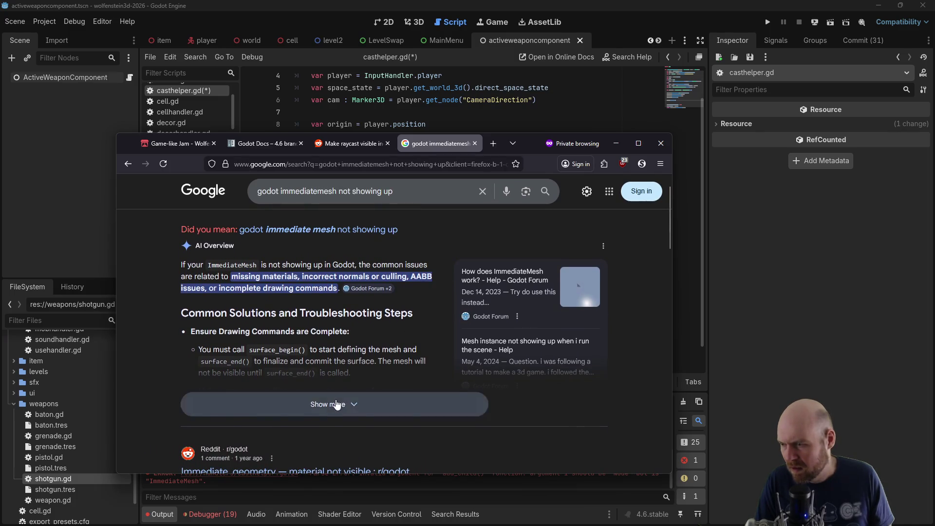
pyautogui.click(337, 404)
pyautogui.scroll(-2, 363, 350)
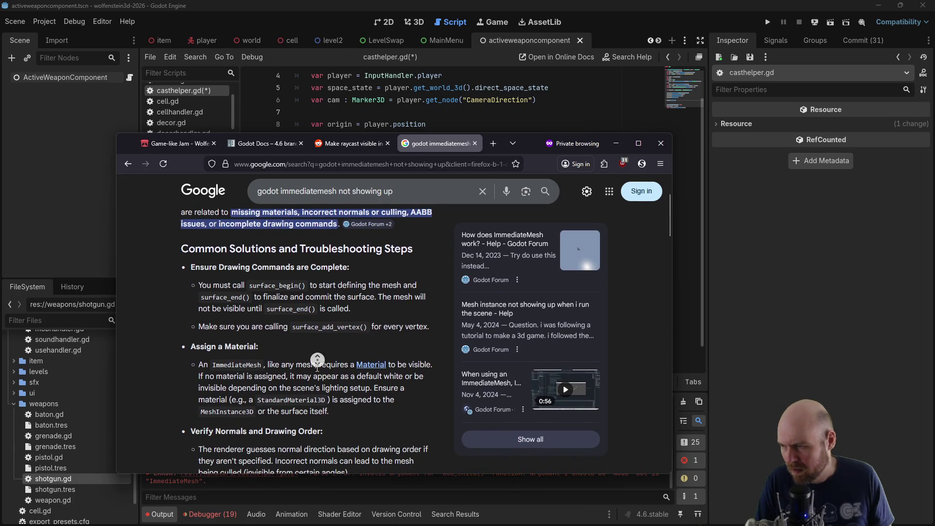
pyautogui.scroll(-2, 308, 388)
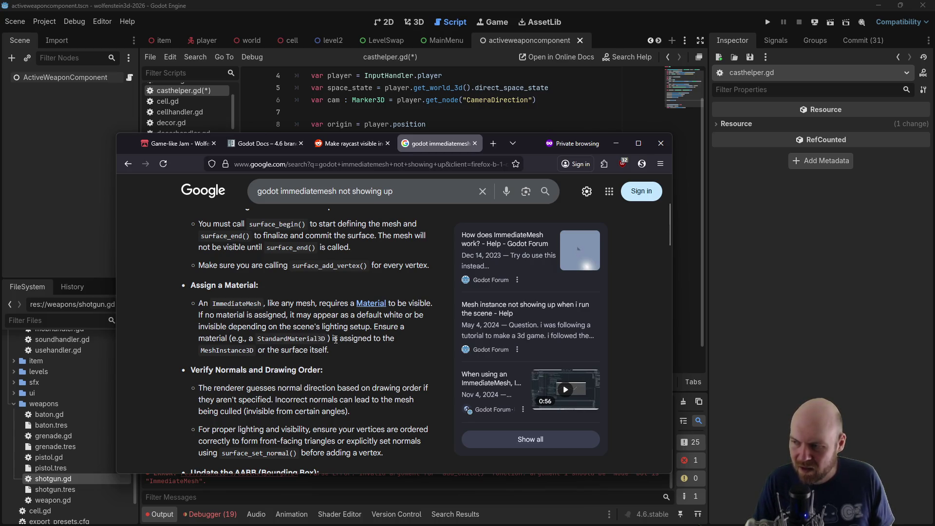
pyautogui.scroll(-6, 349, 344)
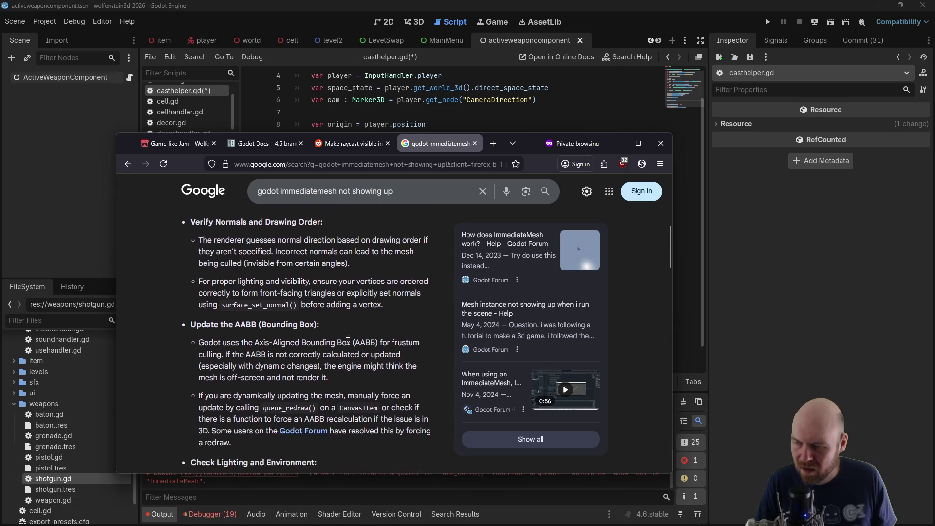
pyautogui.scroll(-3, 344, 344)
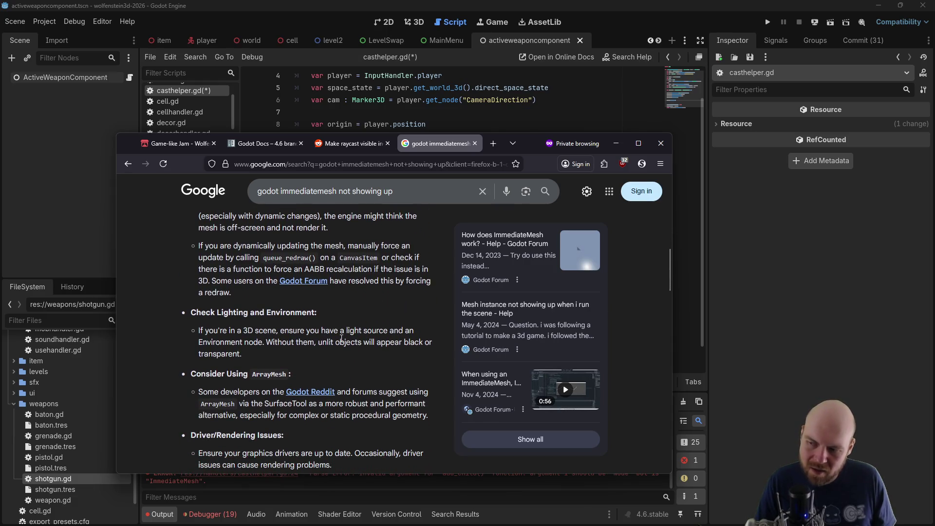
pyautogui.scroll(5, 342, 339)
pyautogui.click(767, 312)
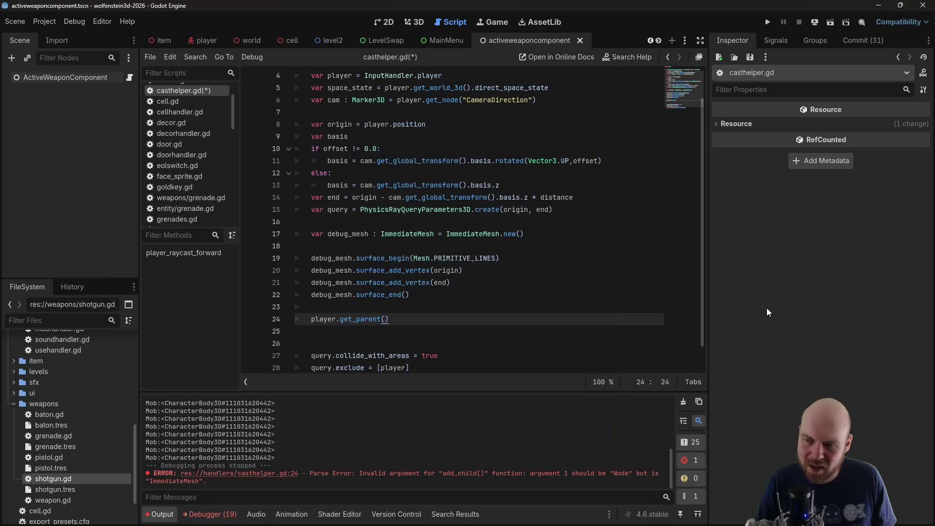
# Delete the player.get_parent() line and add an empty line 18 below the debug mesh
pyautogui.hotkey('shift', 'Home')
pyautogui.press('BackSpace')
pyautogui.press('BackSpace')
pyautogui.press('BackSpace')
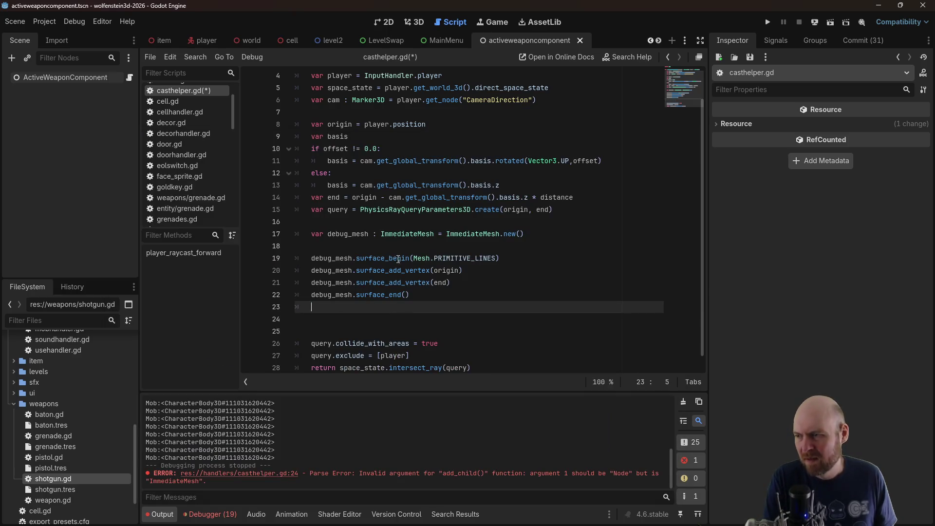
pyautogui.click(382, 227)
pyautogui.press('Down')
pyautogui.press('Down')
pyautogui.press('Return')
pyautogui.click(381, 230)
pyautogui.press('Return')
pyautogui.press('BackSpace')
pyautogui.press('BackSpace')
pyautogui.press('BackSpace')
pyautogui.click(377, 247)
# Declare var material = StandardMaterial3D.new() and set its albedo_color to Color(1,1,1)
pyautogui.write('r material =')
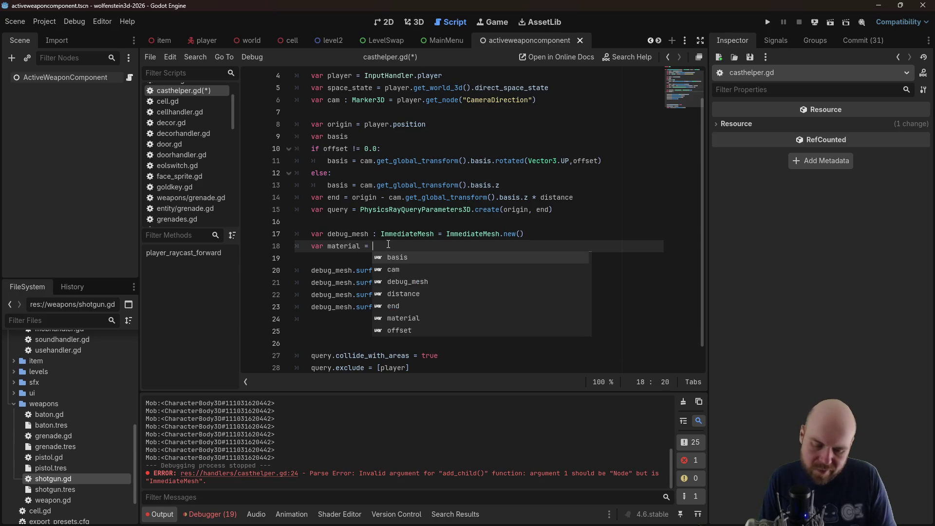
pyautogui.hotkey('alt', 'Tab')
pyautogui.scroll(1, 390, 321)
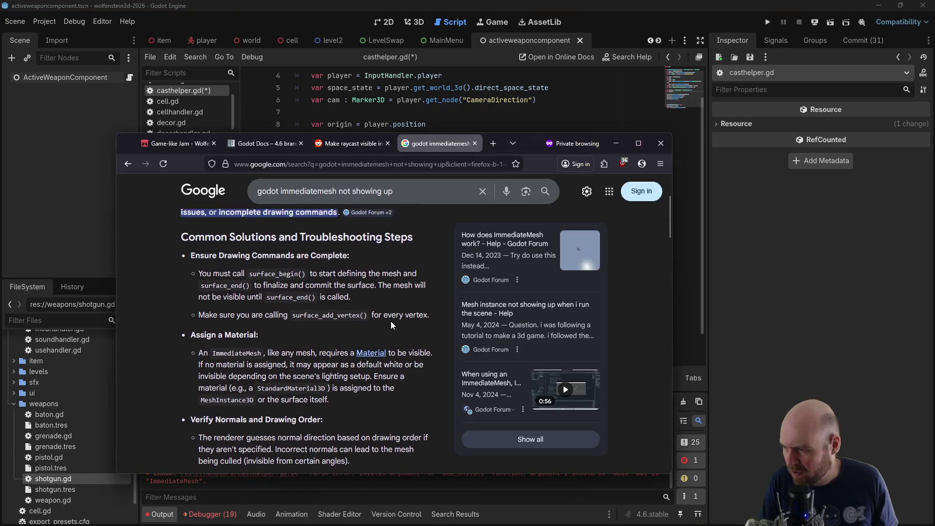
pyautogui.hotkey('alt', 'Tab')
pyautogui.click(444, 245)
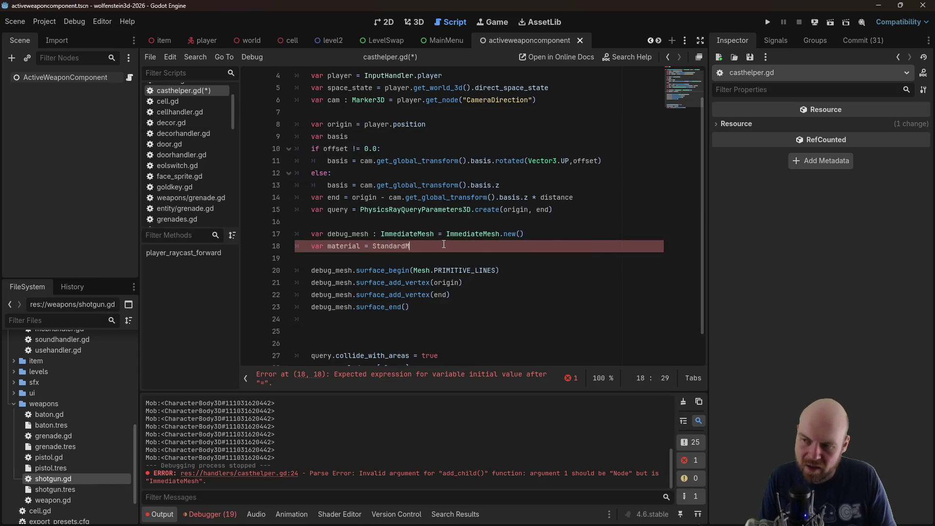
pyautogui.write('al3D.new()')
pyautogui.press('Return')
pyautogui.write('material')
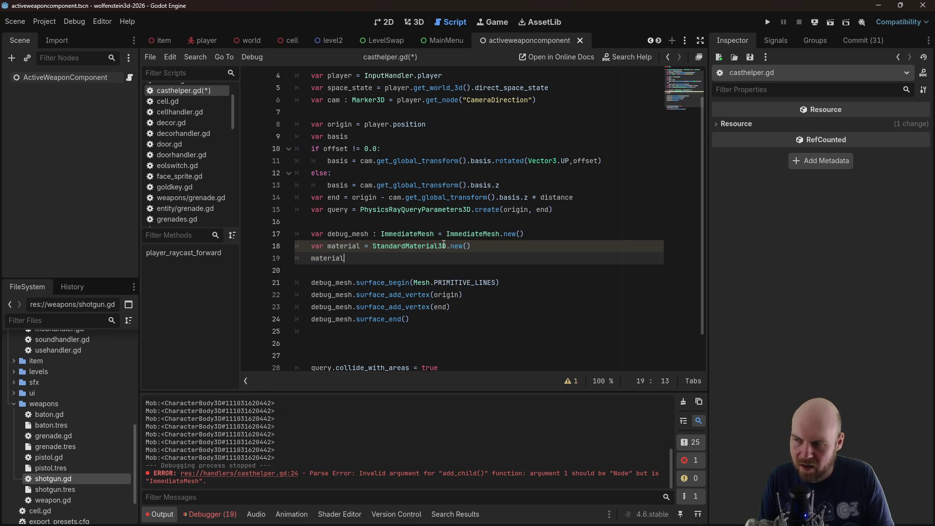
pyautogui.write('.')
pyautogui.press('Return')
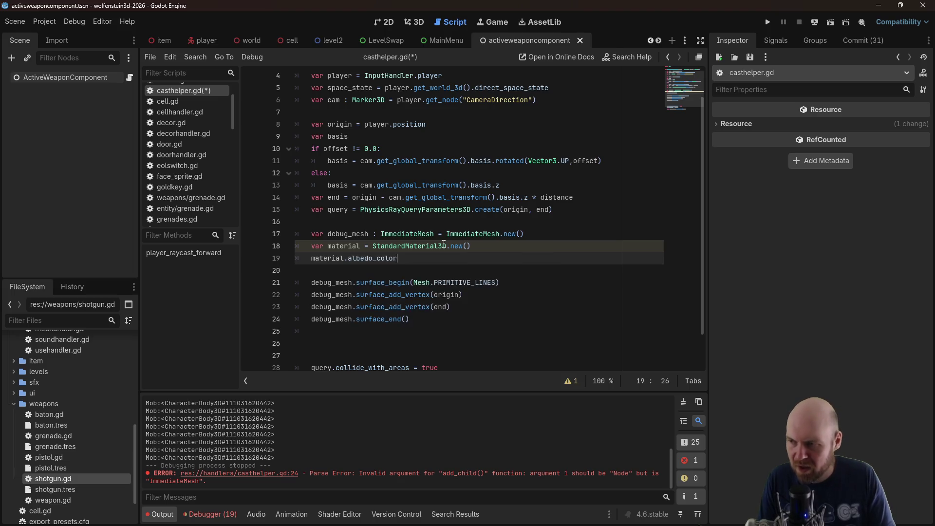
pyautogui.write(' = Color(1,1,1)')
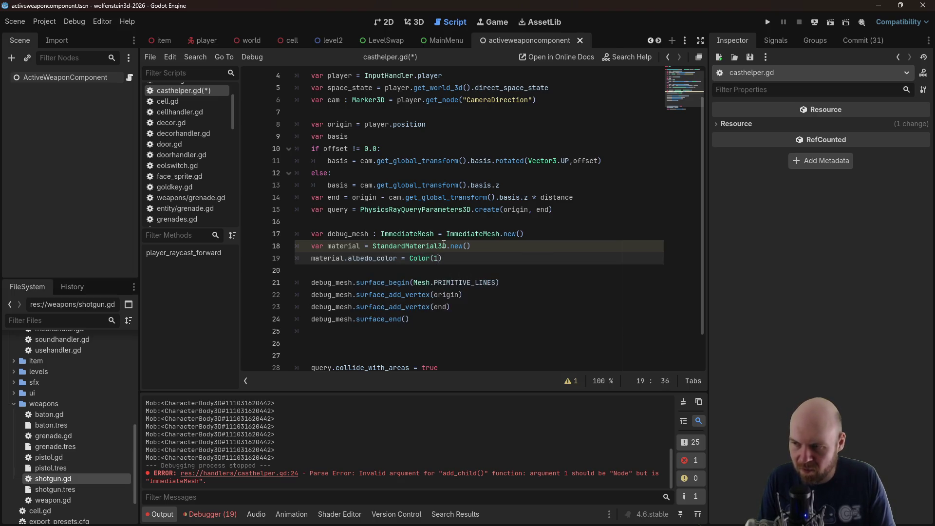
# Save casthelper.gd, pass material to surface_begin, and run the project
pyautogui.hotkey('ctrl', 's')
pyautogui.click(448, 209)
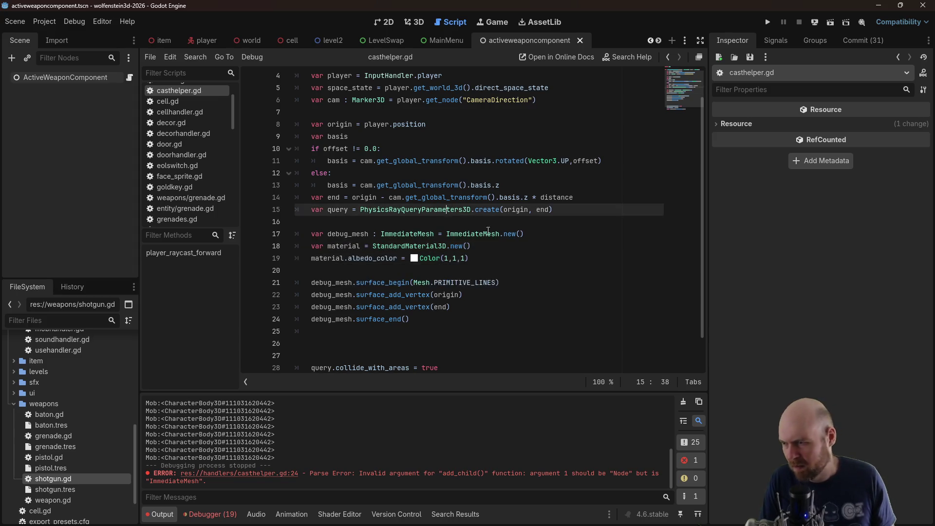
pyautogui.click(516, 278)
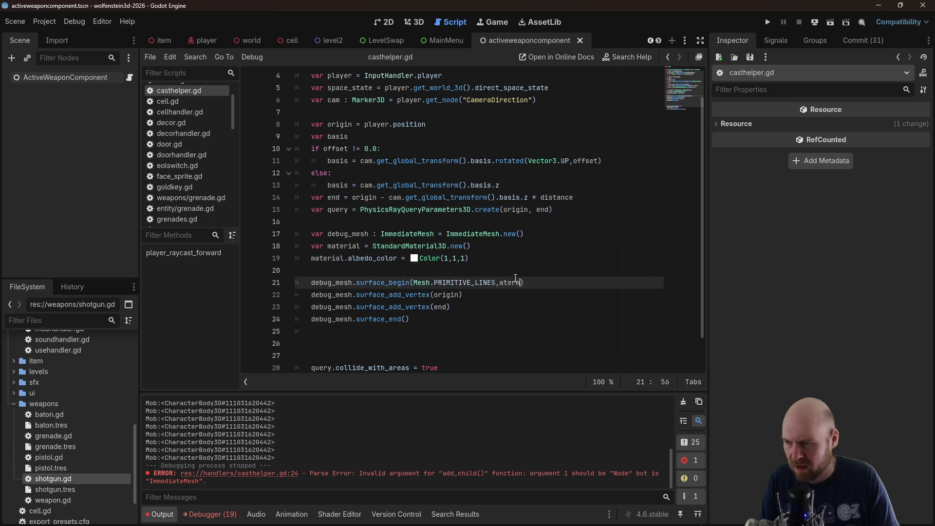
pyautogui.write('ial')
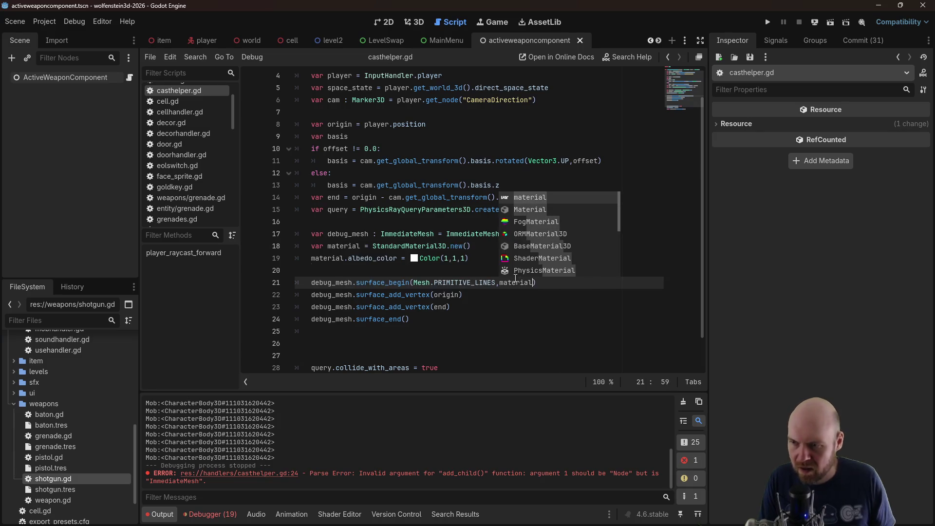
pyautogui.click(768, 22)
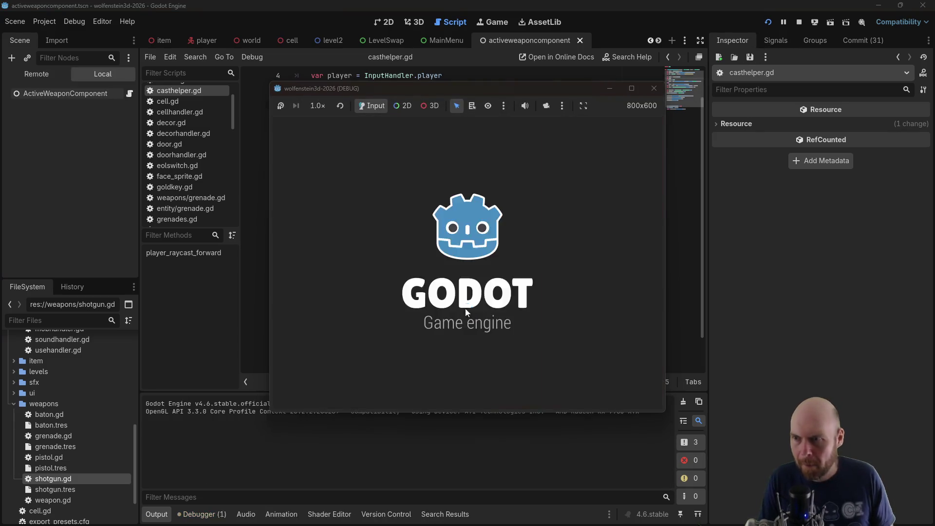
# Start the game, fire the shotgun and pistol to test the debug lines, then stop it
pyautogui.click(484, 262)
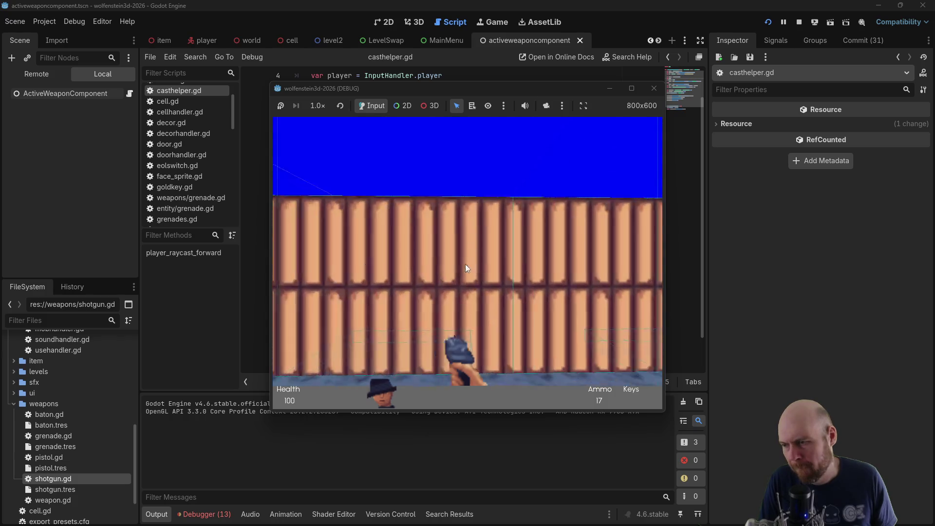
pyautogui.click(463, 264)
pyautogui.press('Up')
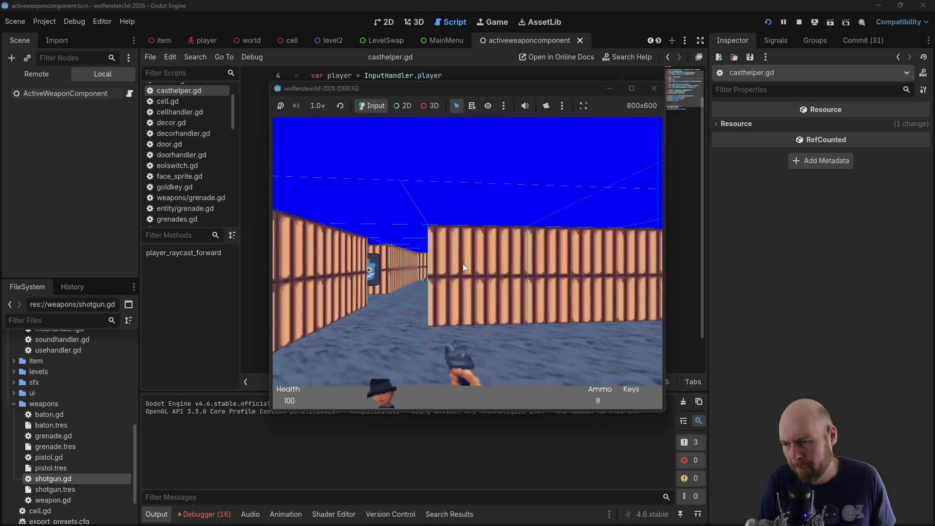
pyautogui.press('Left')
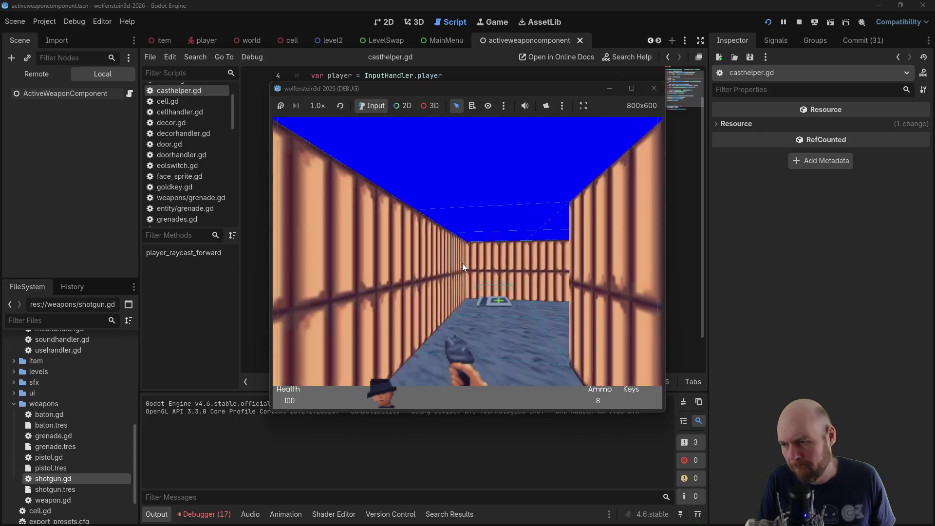
pyautogui.click(462, 263)
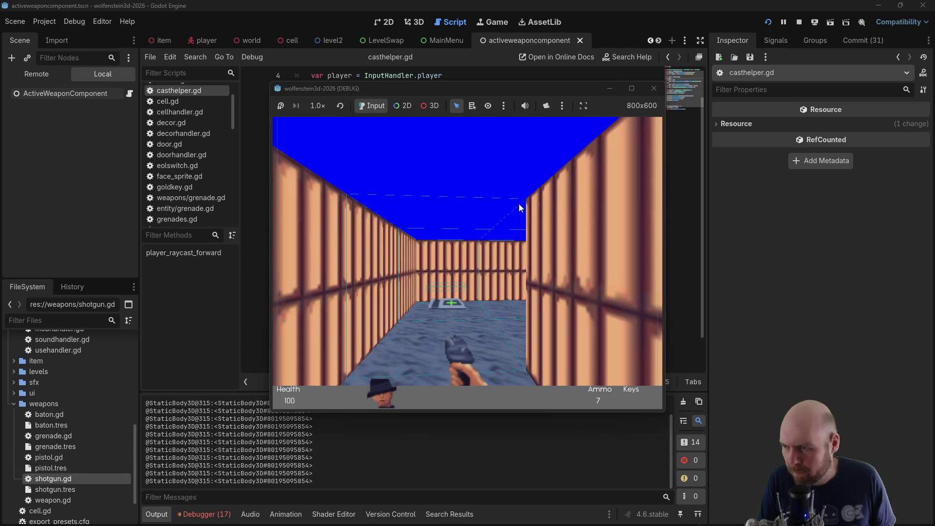
pyautogui.click(655, 88)
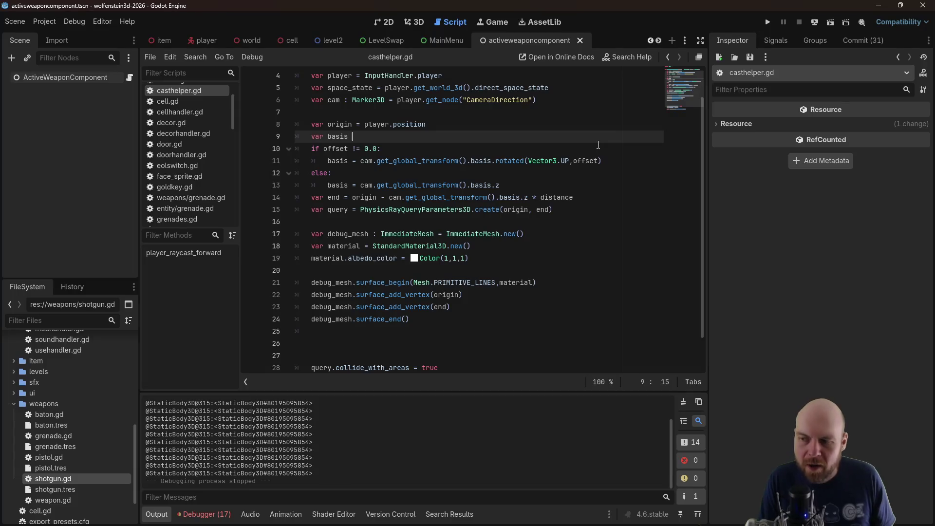
# Switch back to Firefox and scroll the 'godot immediatemesh not showing up' results
pyautogui.hotkey('alt', 'Tab')
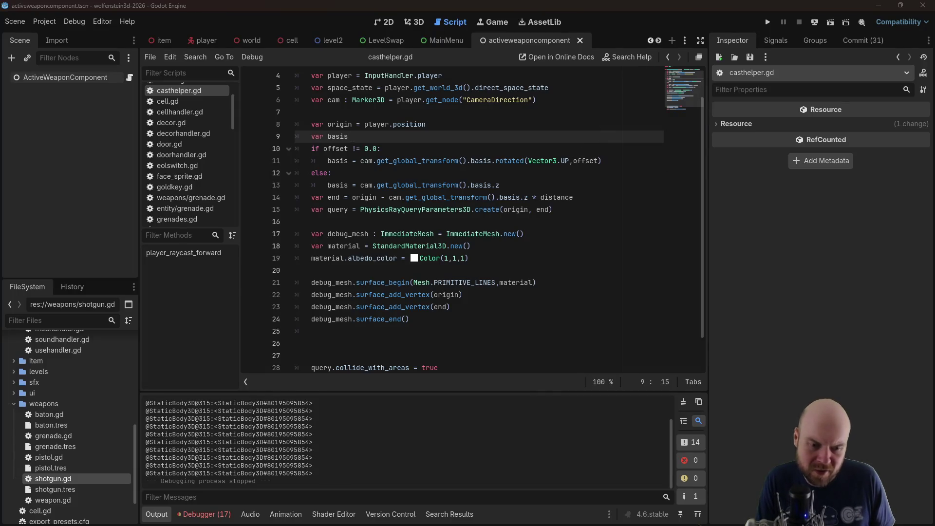
pyautogui.scroll(-3, 340, 387)
pyautogui.scroll(-3, 291, 375)
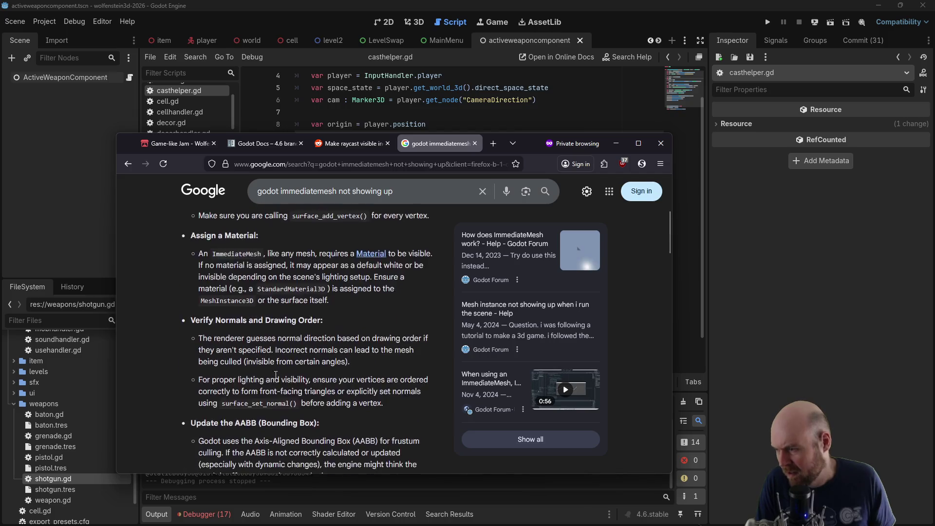
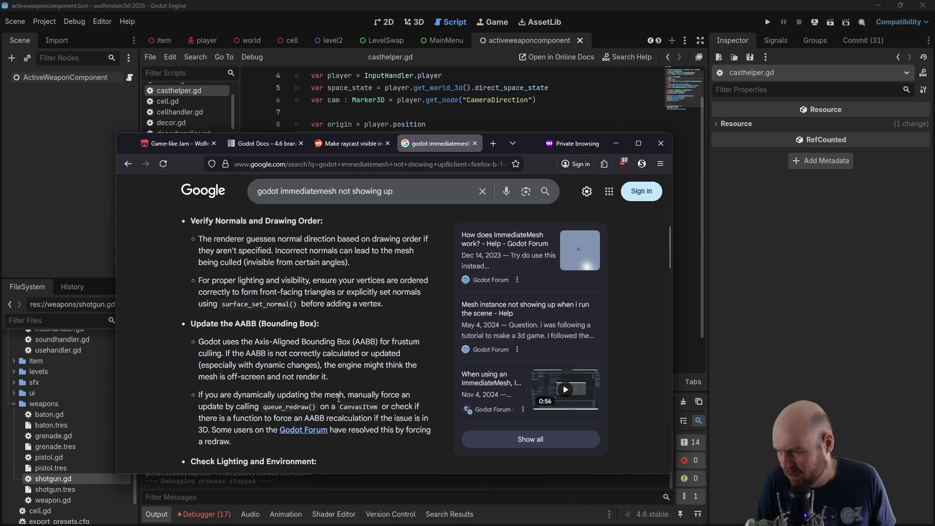
# Try adding a queue_redraw call in casthelper.gd, save, then undo it after the parse error
pyautogui.click(685, 306)
pyautogui.click(464, 328)
pyautogui.press('Return')
pyautogui.write('queue')
pyautogui.hotkey('ctrl', 's')
pyautogui.hotkey('ctrl', 'z')
pyautogui.hotkey('ctrl', 'z')
pyautogui.hotkey('ctrl', 'z')
# Restore the removed material argument, save, and clear the indent on blank line 25
pyautogui.hotkey('ctrl', 'shift', 'z')
pyautogui.hotkey('ctrl', 's')
pyautogui.click(461, 336)
pyautogui.press('BackSpace')
pyautogui.press('Delete')
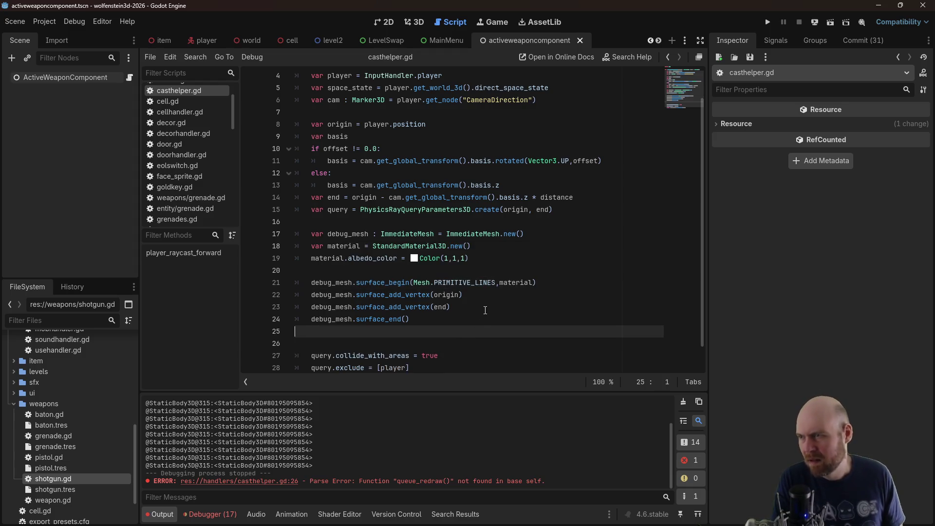
# Delete the remaining empty line and save casthelper.gd
pyautogui.press('Delete')
pyautogui.hotkey('ctrl', 's')
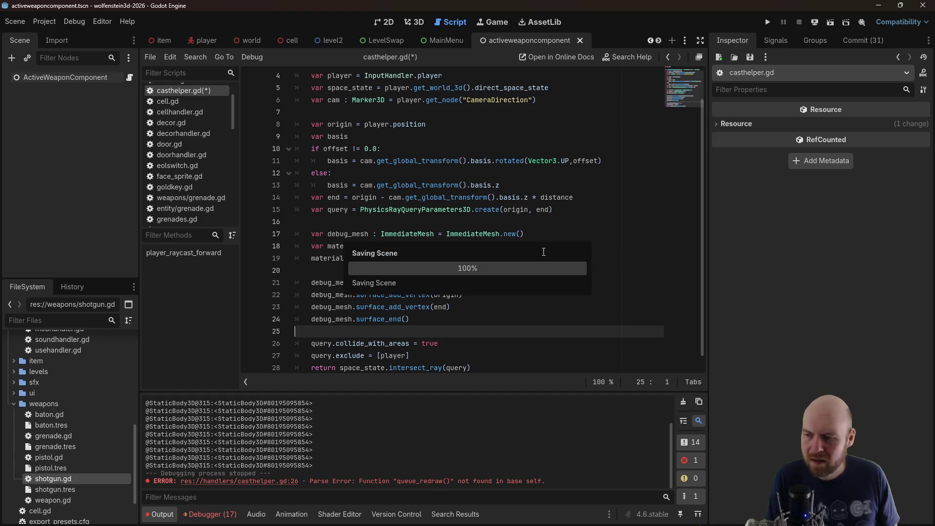
pyautogui.scroll(1, 551, 254)
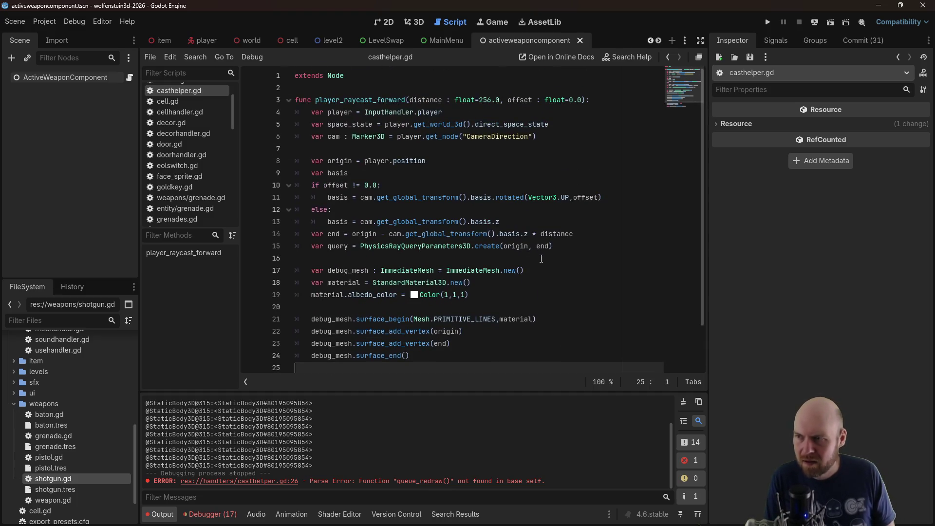
pyautogui.scroll(-2, 541, 259)
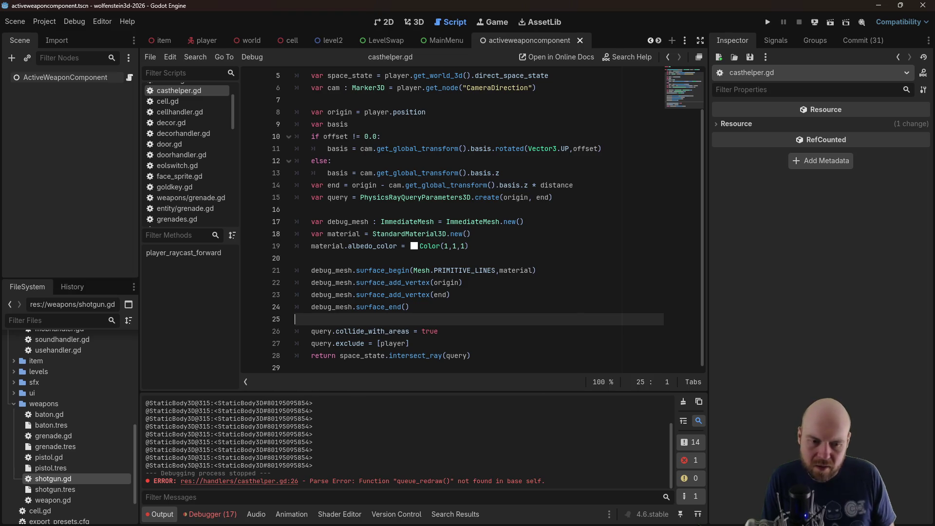
# Search Google for 'godot immediatemesh example'
pyautogui.hotkey('alt', 'Tab')
pyautogui.press('/')
pyautogui.write('godot immediat')
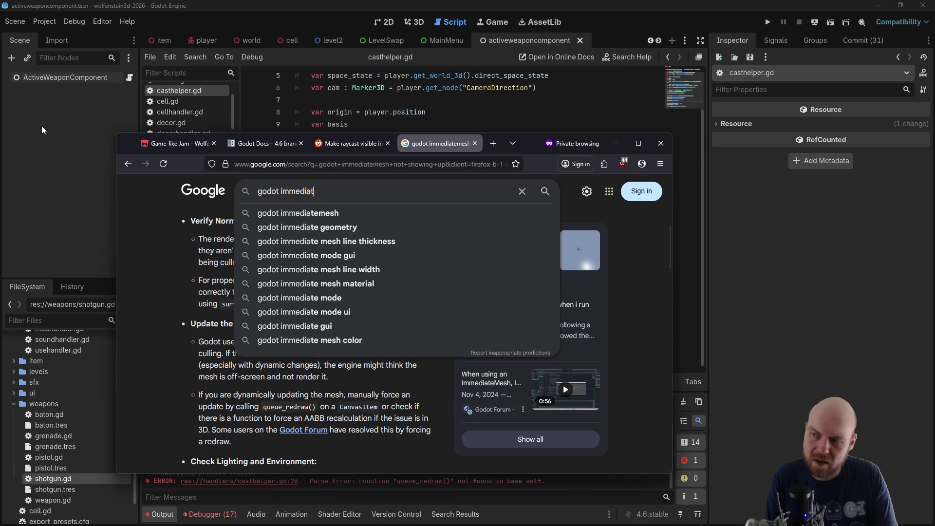
pyautogui.write('emesh example')
pyautogui.press('Return')
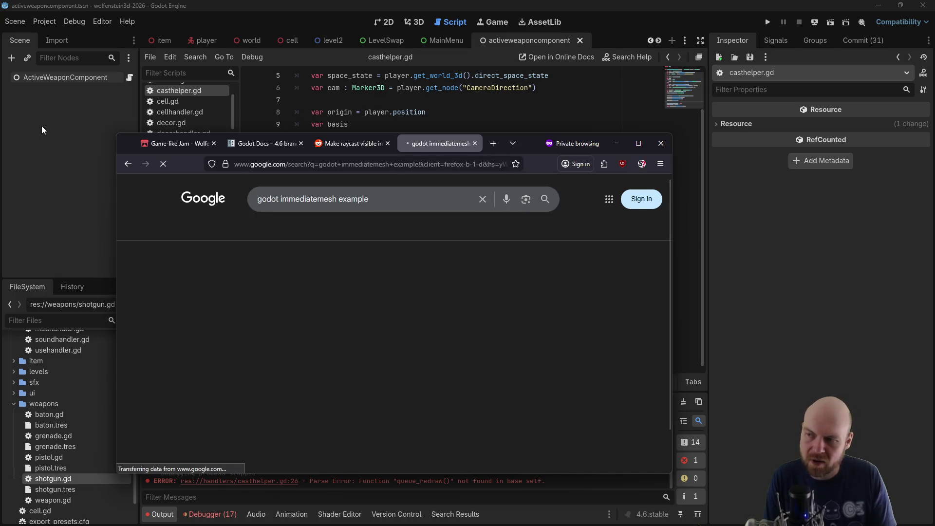
pyautogui.scroll(-5, 300, 369)
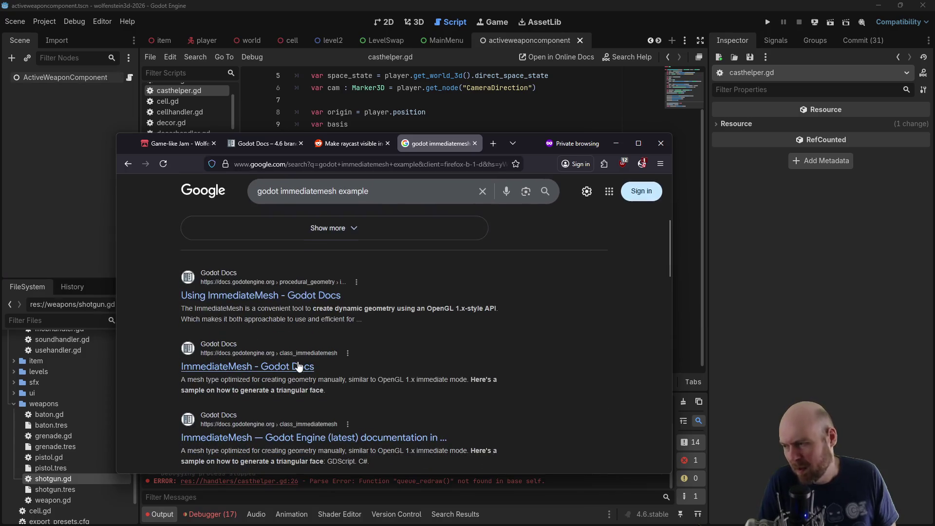
pyautogui.click(315, 233)
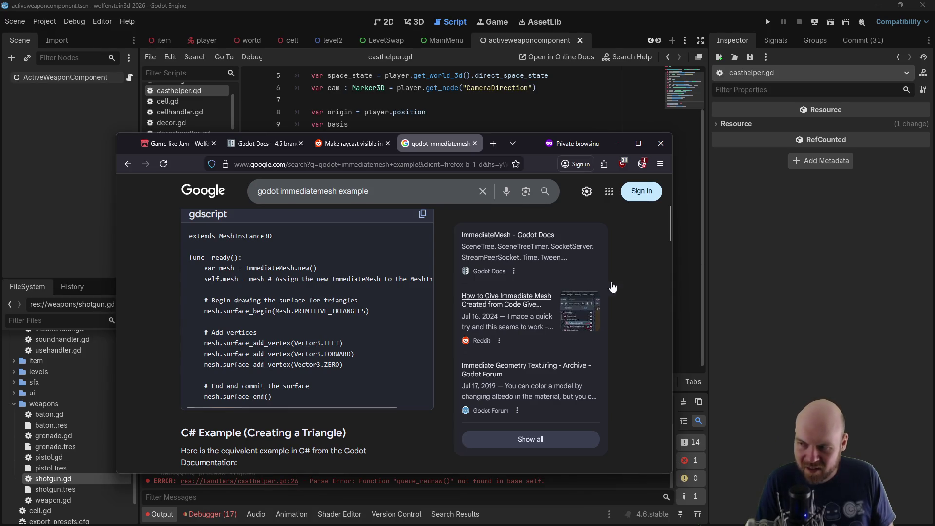
pyautogui.click(759, 265)
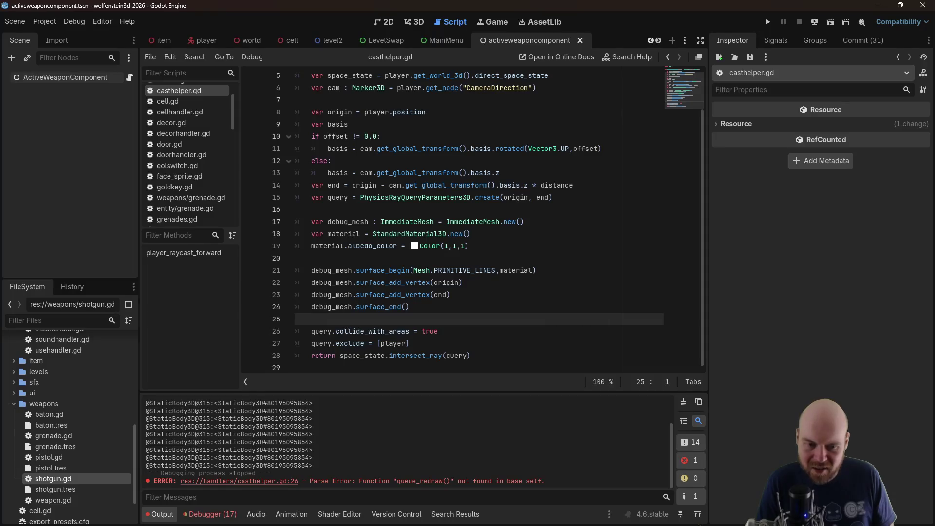
pyautogui.hotkey('alt', 'Tab')
pyautogui.moveTo(376, 409)
pyautogui.mouseDown()
pyautogui.moveTo(433, 405)
pyautogui.moveTo(231, 398)
pyautogui.mouseUp()
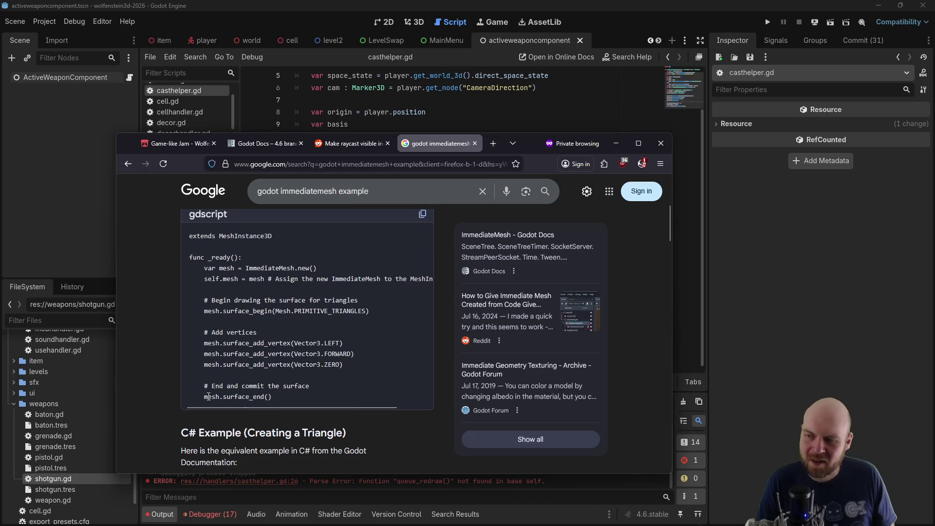
pyautogui.click(758, 282)
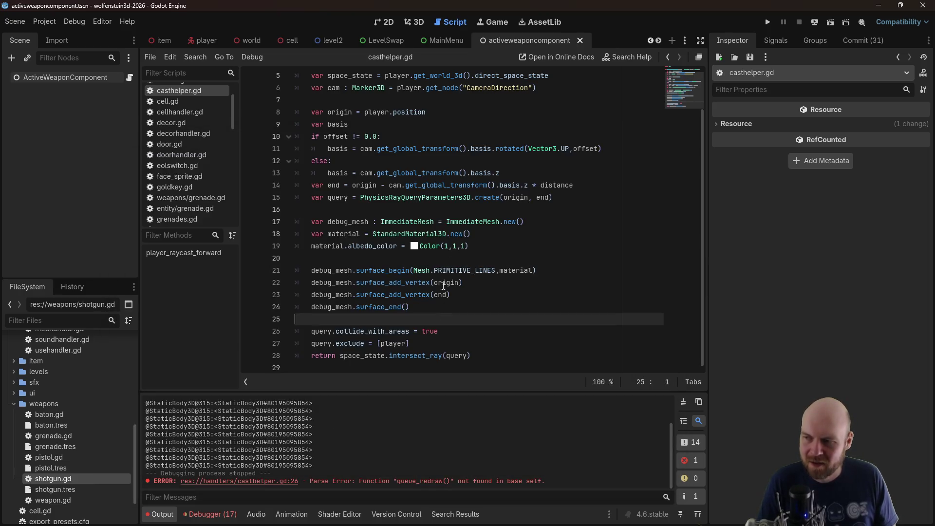
pyautogui.click(558, 222)
pyautogui.press('Down')
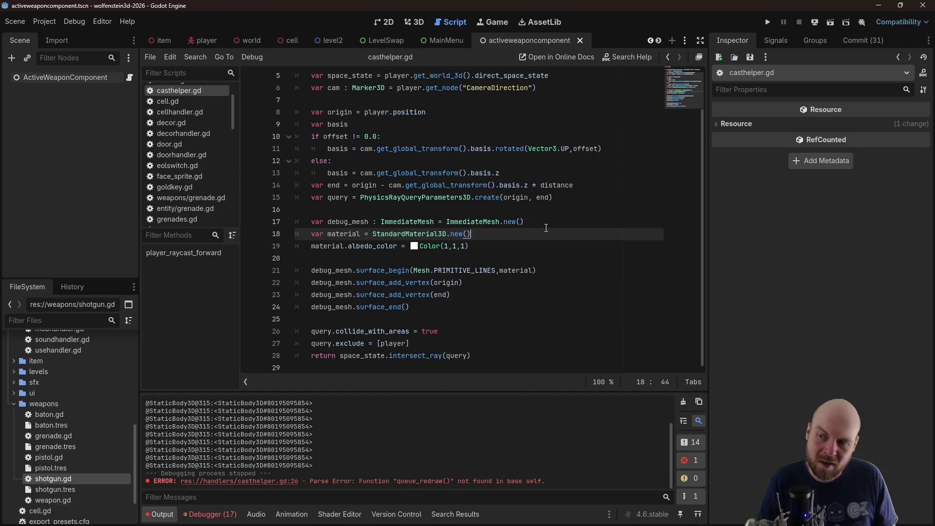
# Add var mesh_instance = MeshInstance3D.new() and assign debug_mesh to mesh_instance.mesh
pyautogui.press('Return')
pyautogui.write('va')
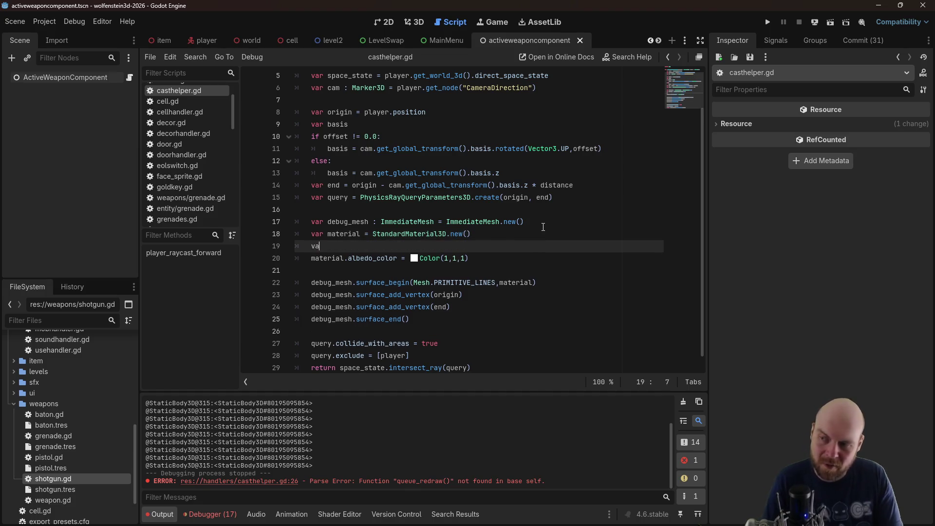
pyautogui.write('r mesh_insta')
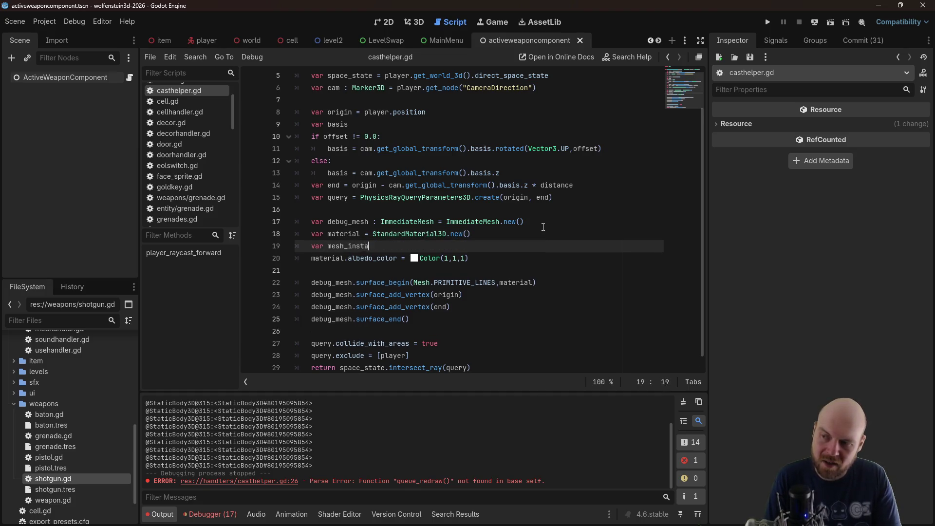
pyautogui.write('nce = MeshI')
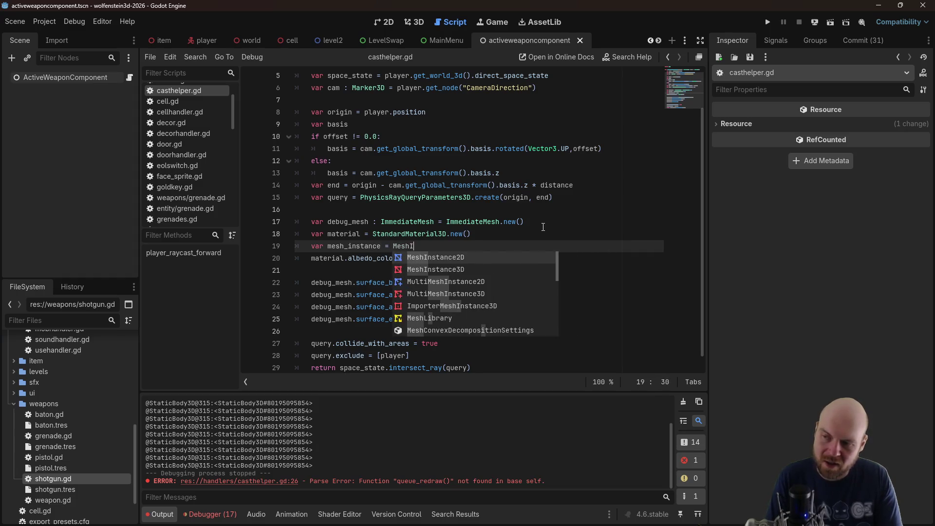
pyautogui.write('nstanc3D.new()')
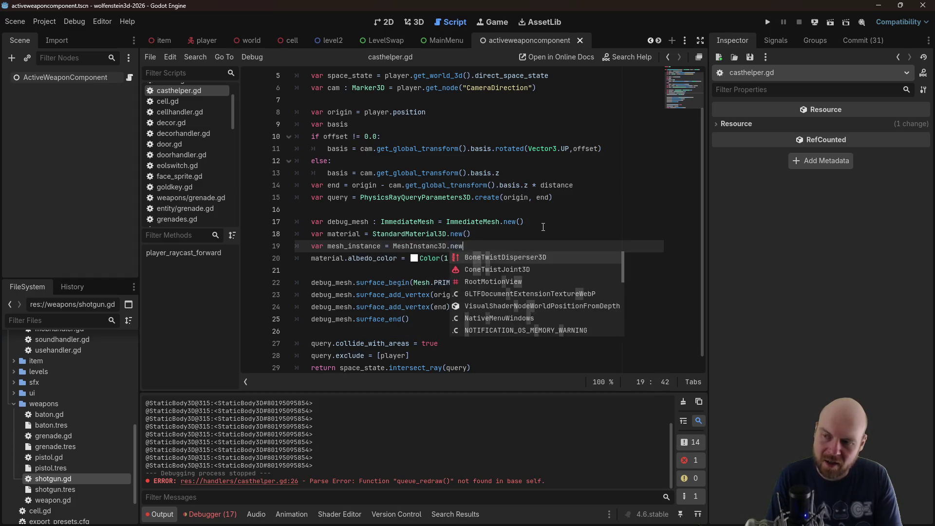
pyautogui.press('Down')
pyautogui.press('Down')
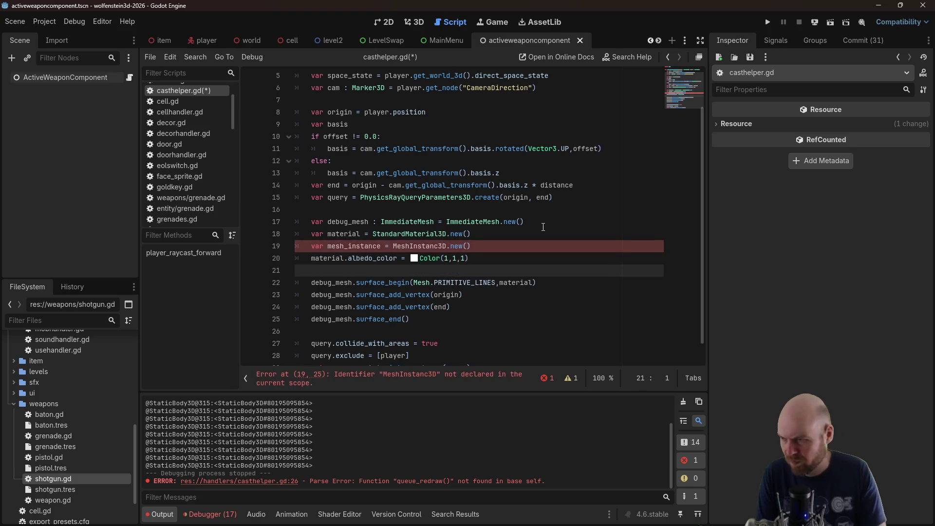
pyautogui.press('Down')
pyautogui.press('Down')
pyautogui.press('Down')
pyautogui.press('Up')
pyautogui.press('Down')
pyautogui.press('Return')
pyautogui.press('Return')
pyautogui.press('Up')
pyautogui.write('mesh')
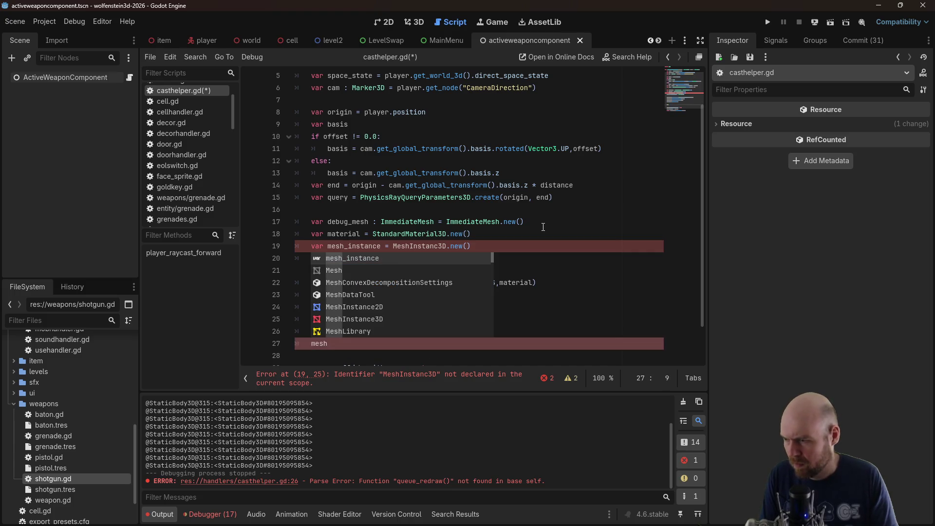
pyautogui.write('_instance')
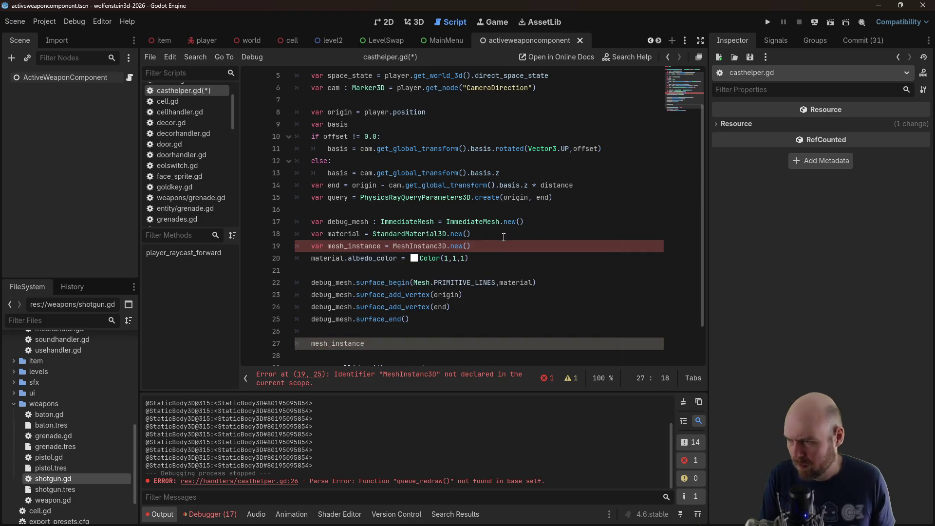
pyautogui.click(441, 246)
pyautogui.write('e')
pyautogui.click(425, 344)
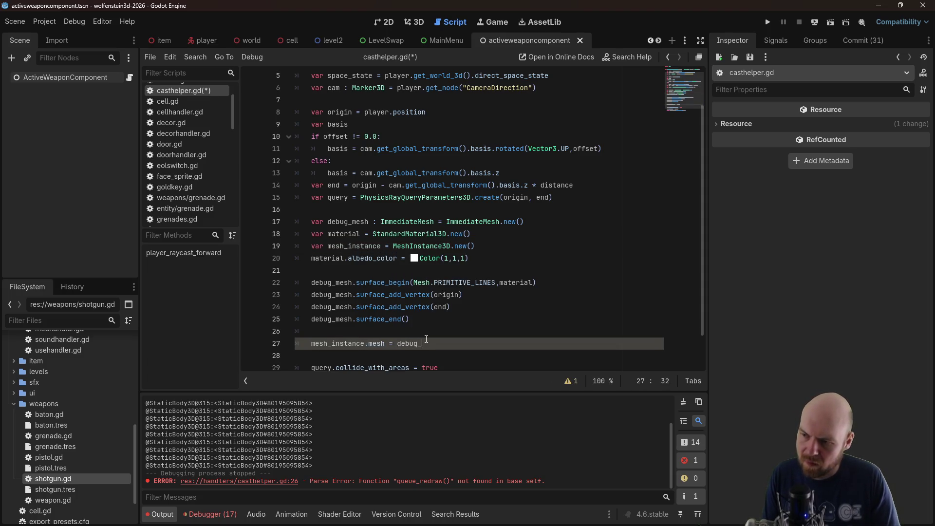
# Add player.get_parent().add_child(mesh_instance) on line 28, save, and run the game
pyautogui.press('Return')
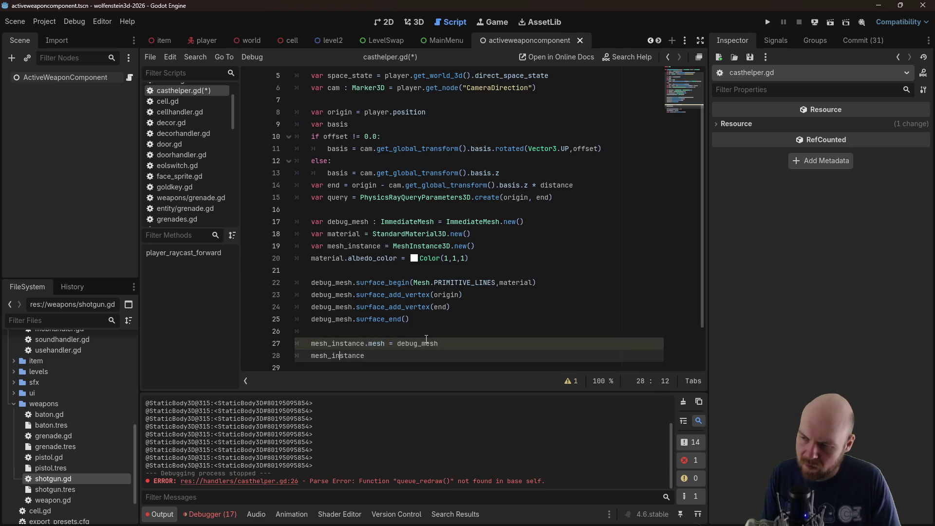
pyautogui.press('Home')
pyautogui.write('player.')
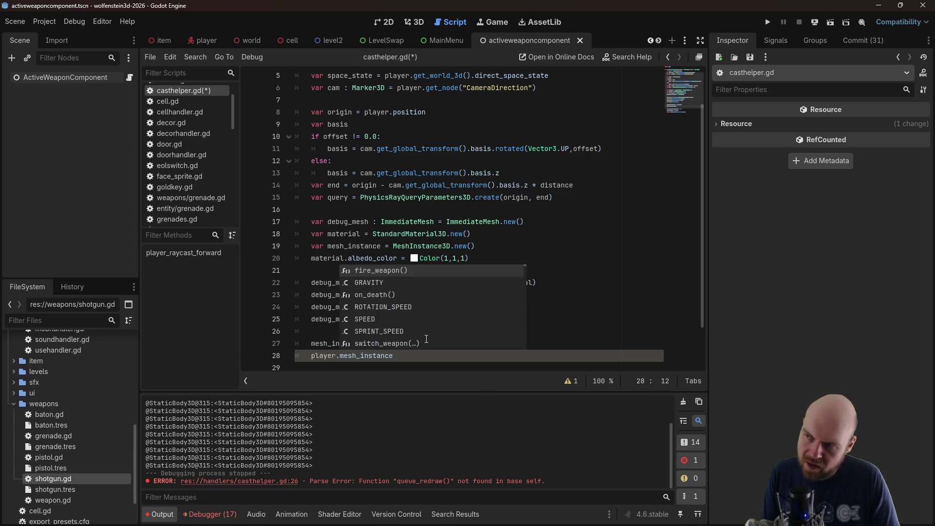
pyautogui.write('get_parent().')
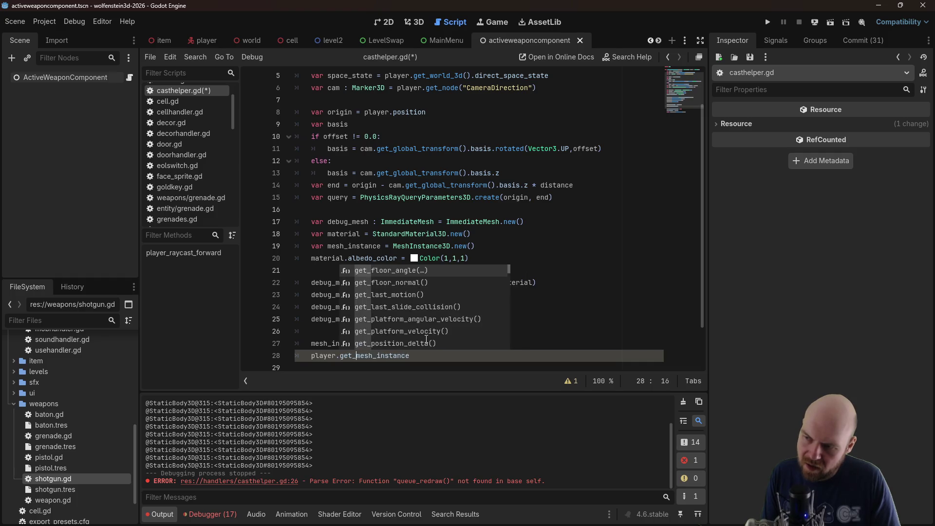
pyautogui.write('add_child')
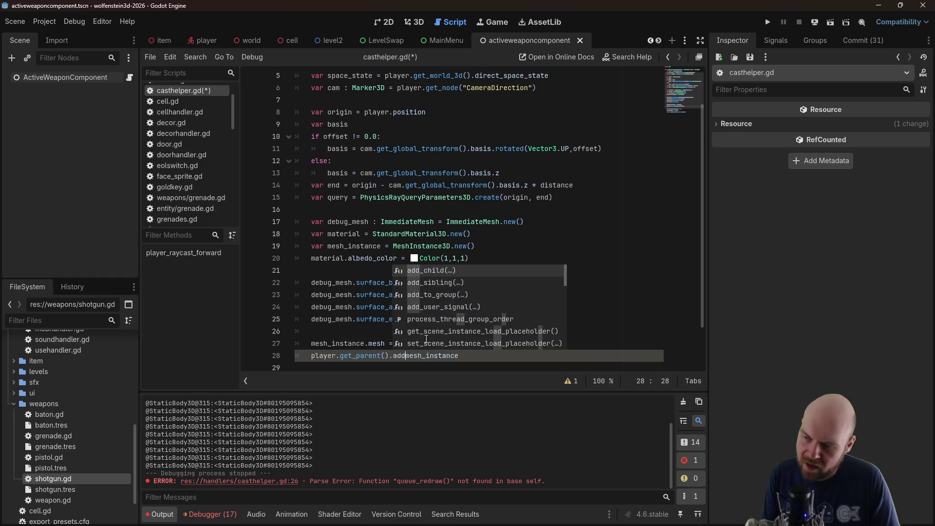
pyautogui.write('(')
pyautogui.press('Right')
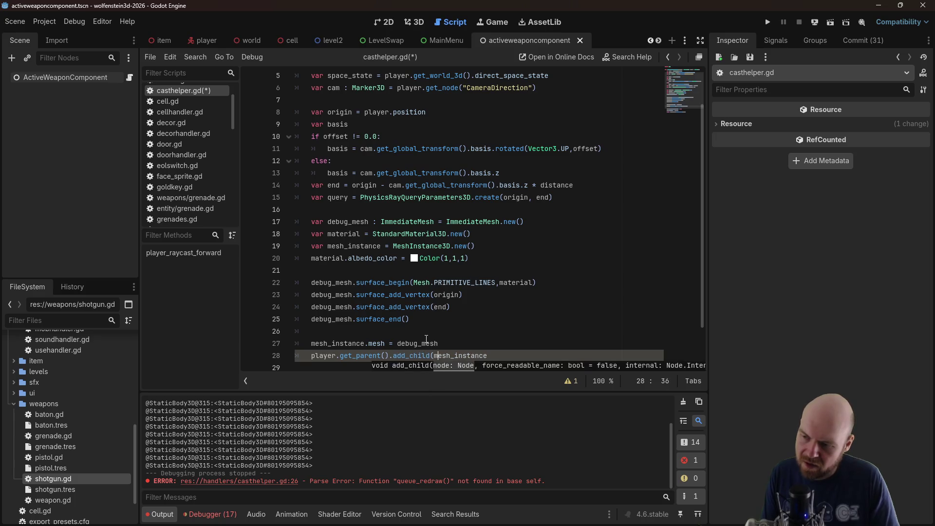
pyautogui.write(')')
pyautogui.hotkey('ctrl', 's')
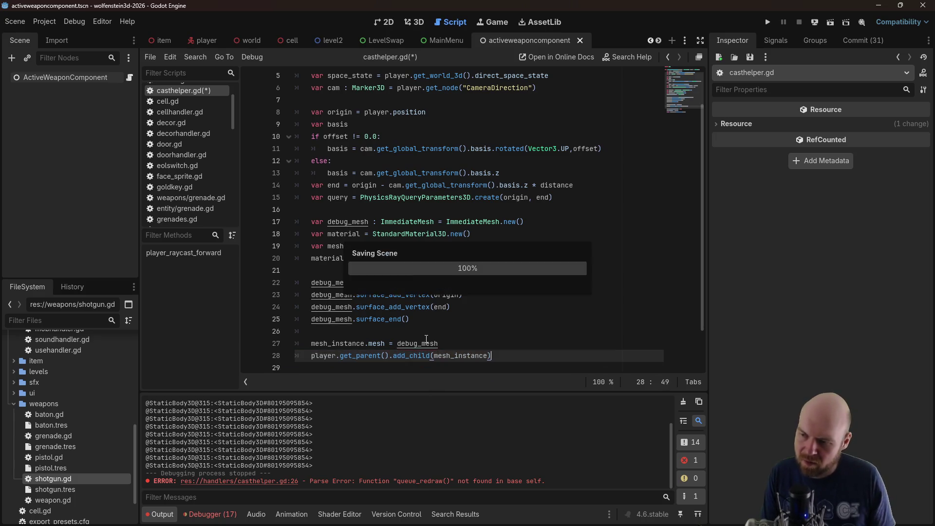
pyautogui.click(761, 21)
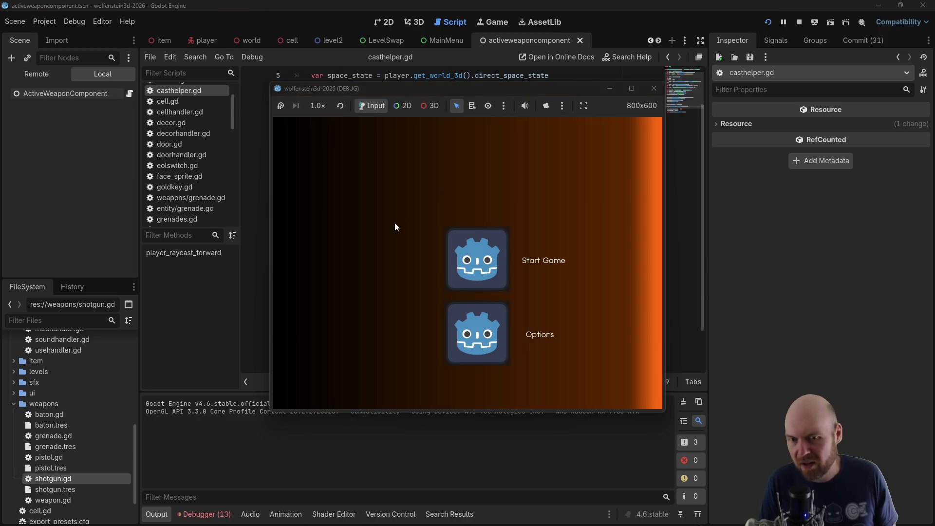
# Start the game and fire the pistol down the corridor and at a wall
pyautogui.click(464, 241)
pyautogui.press('Left')
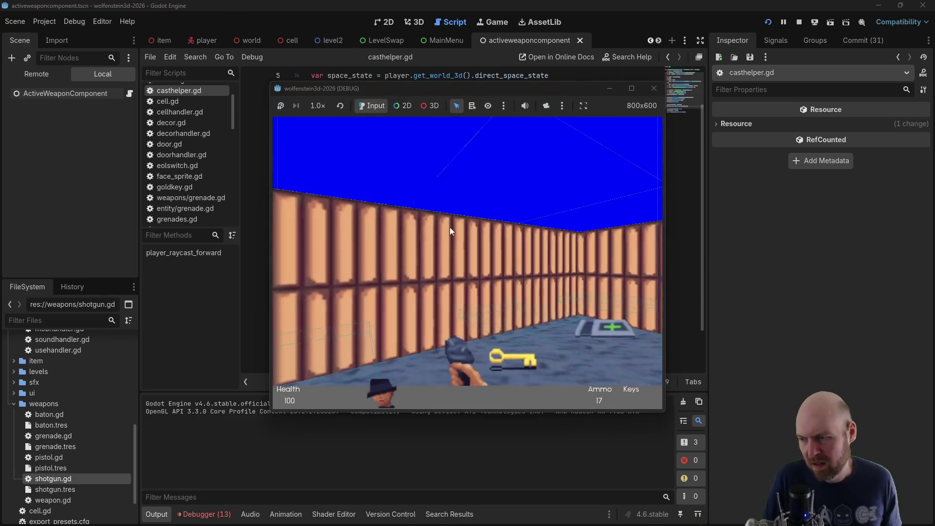
pyautogui.press('Left')
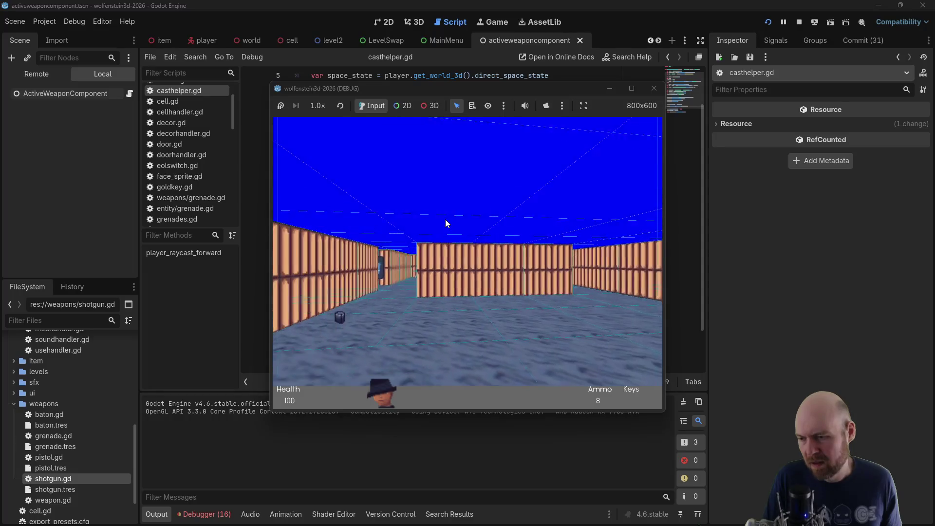
pyautogui.click(445, 219)
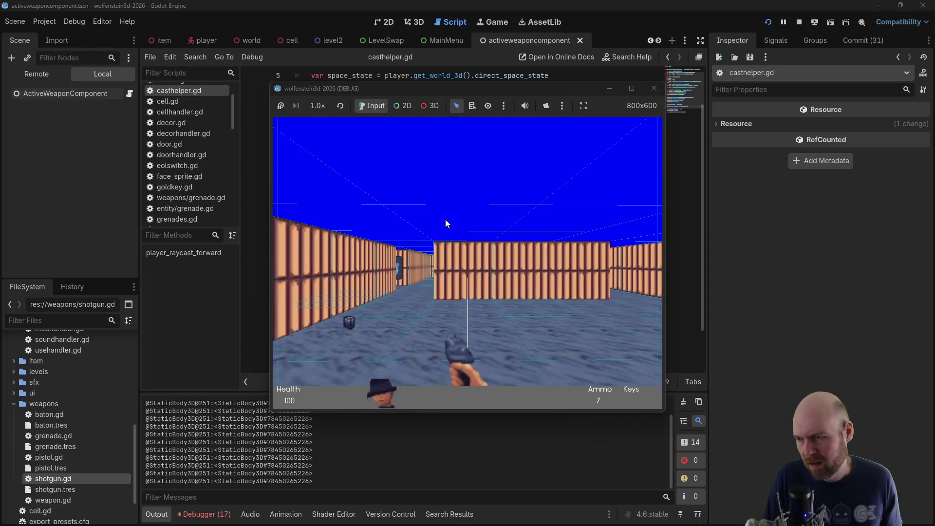
pyautogui.press('Up')
pyautogui.press('Up')
pyautogui.press('Right')
pyautogui.press('Left')
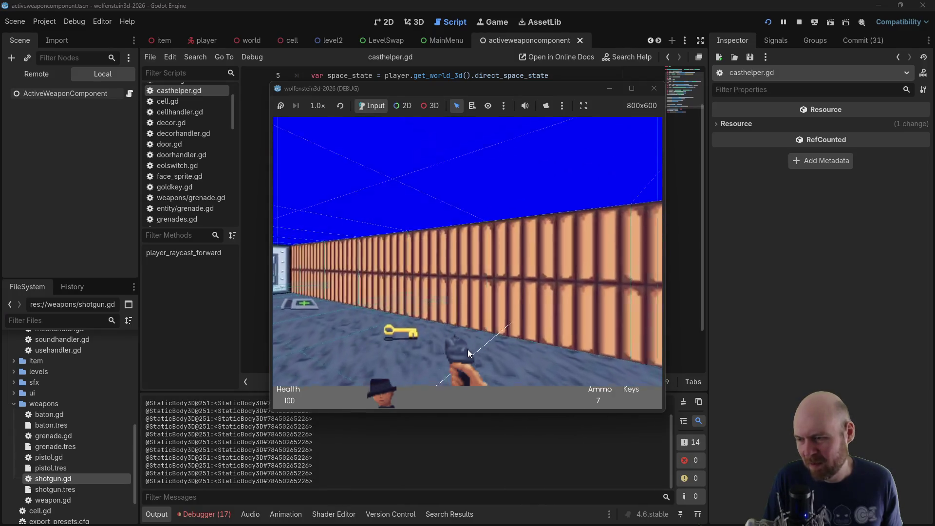
pyautogui.press('Left')
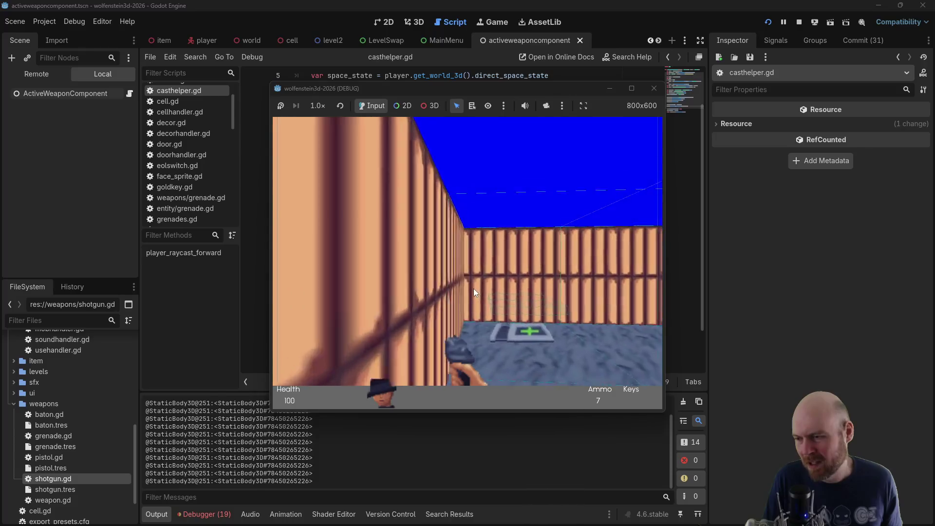
pyautogui.click(472, 288)
# Switch to the shotgun and fire at the wall, down the corridor, and at the enemy
pyautogui.press('Right')
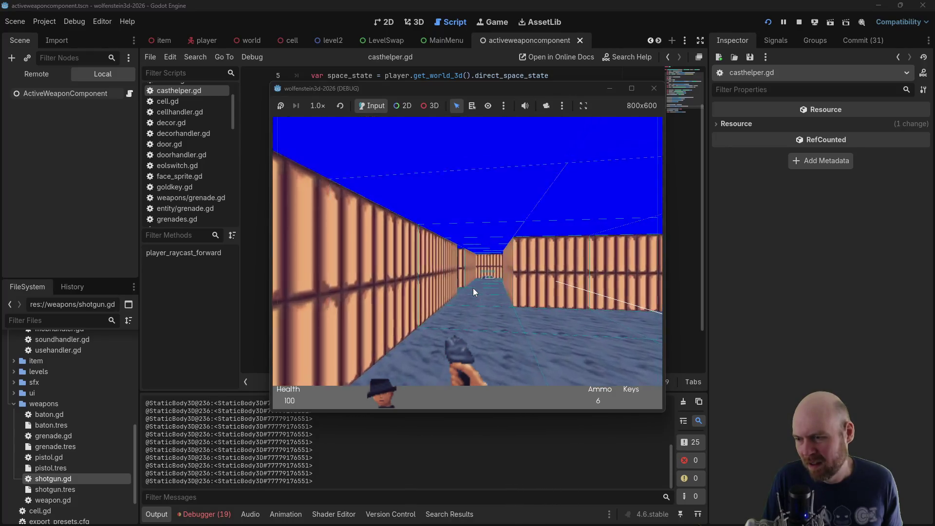
pyautogui.press('Right')
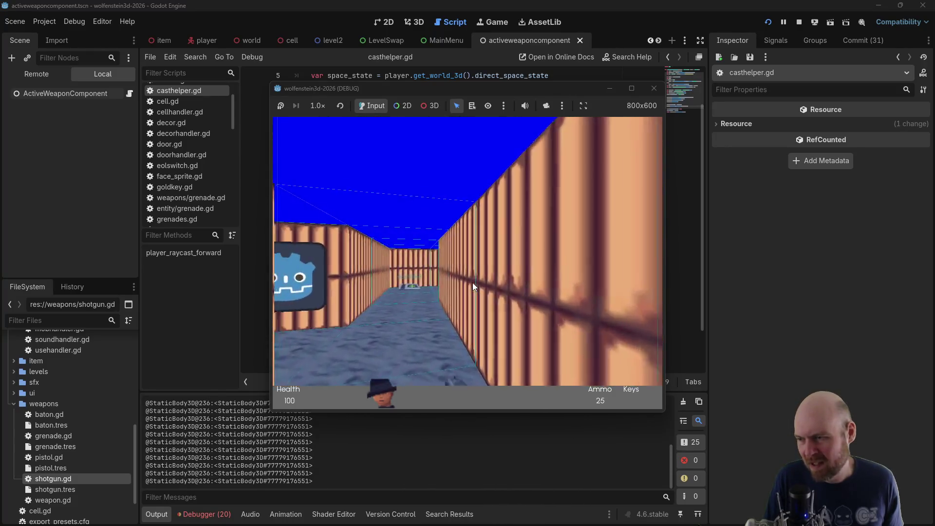
pyautogui.click(472, 284)
pyautogui.press('Left')
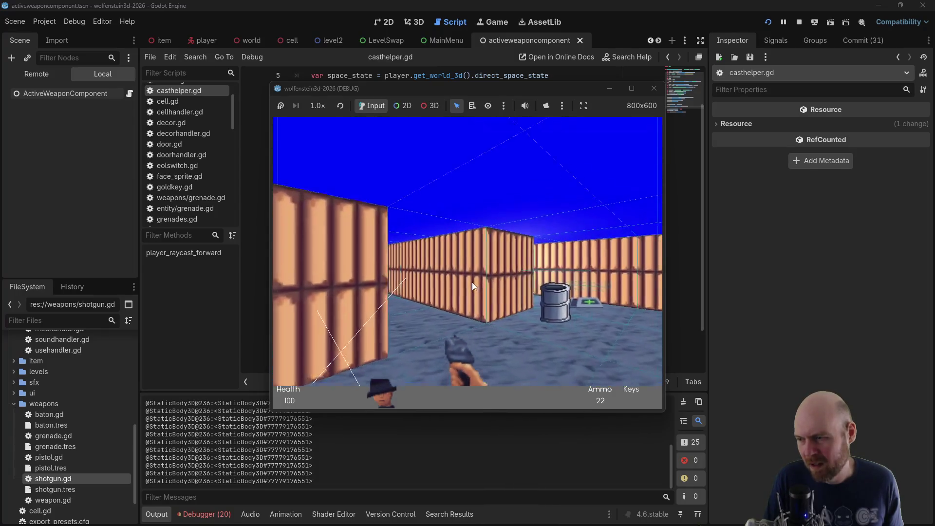
pyautogui.click(472, 282)
pyautogui.press('Up')
pyautogui.click(472, 281)
# Walk into the room to collect ammo, shoot the guard, then stop the game
pyautogui.press('Left')
pyautogui.press('Left')
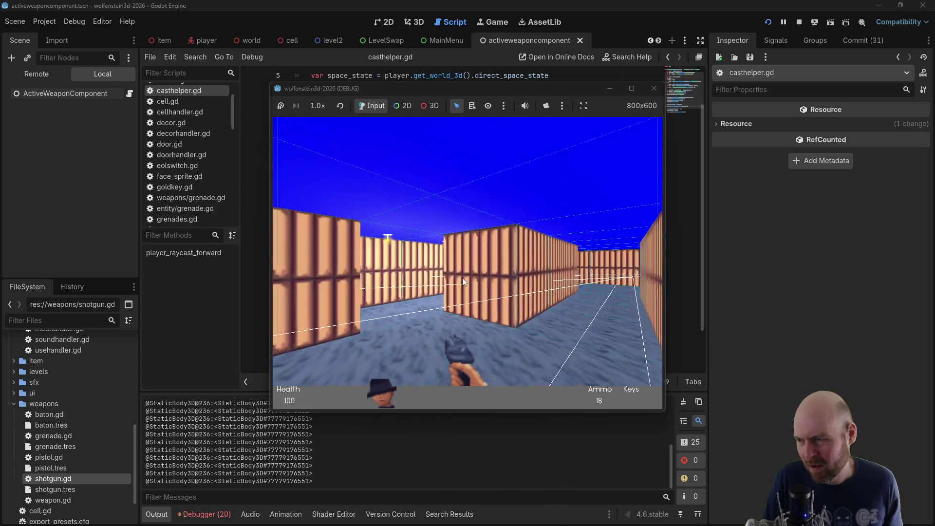
pyautogui.press('Left')
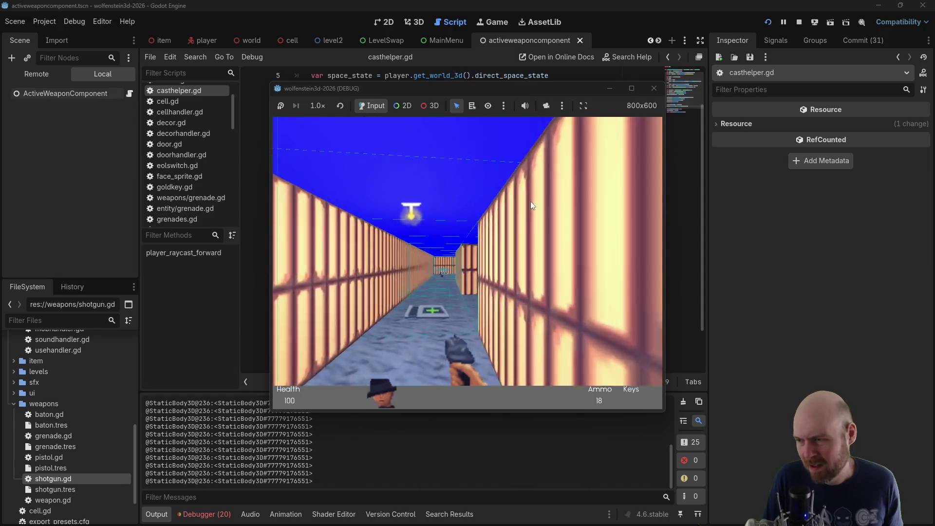
pyautogui.press('Up')
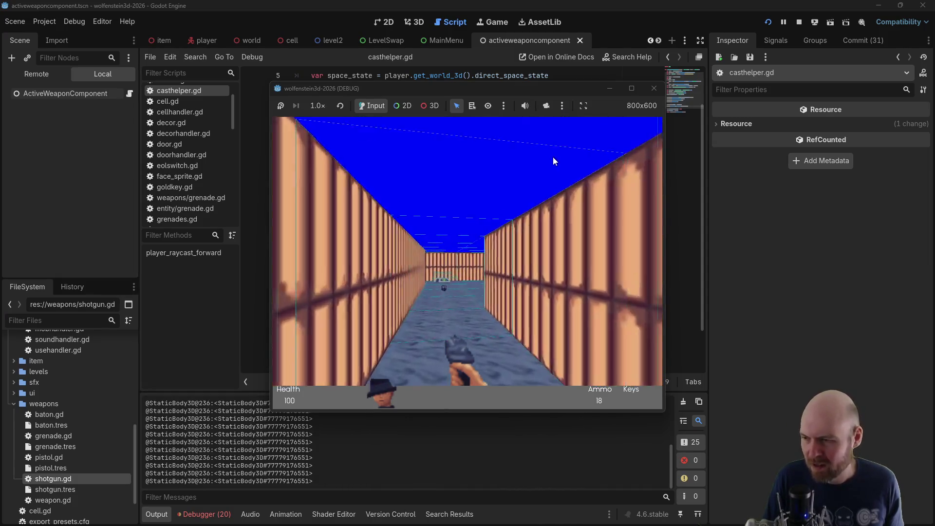
pyautogui.press('Up')
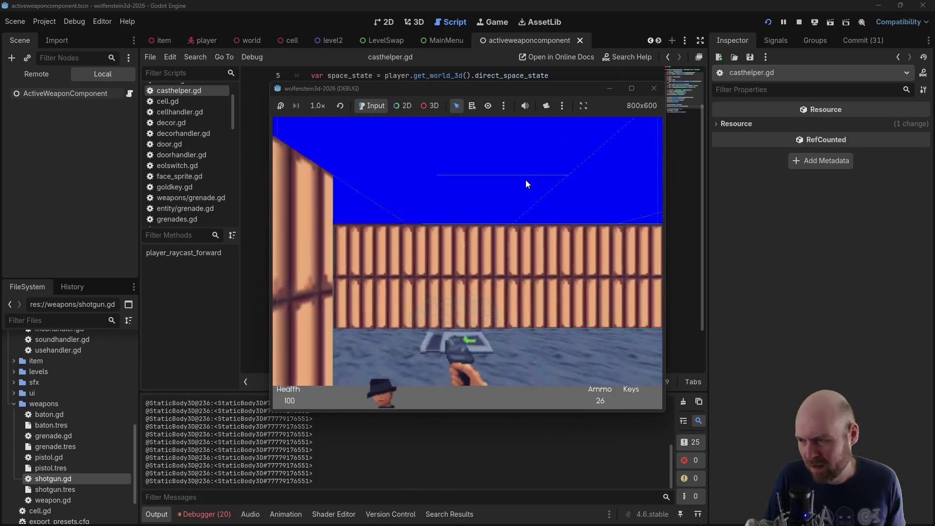
pyautogui.press('Right')
pyautogui.press('Left')
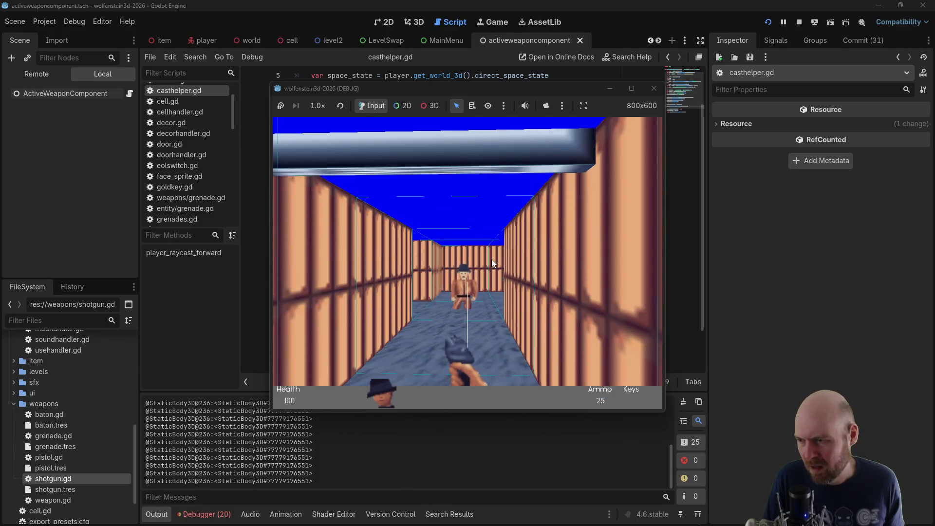
pyautogui.click(492, 259)
pyautogui.click(654, 88)
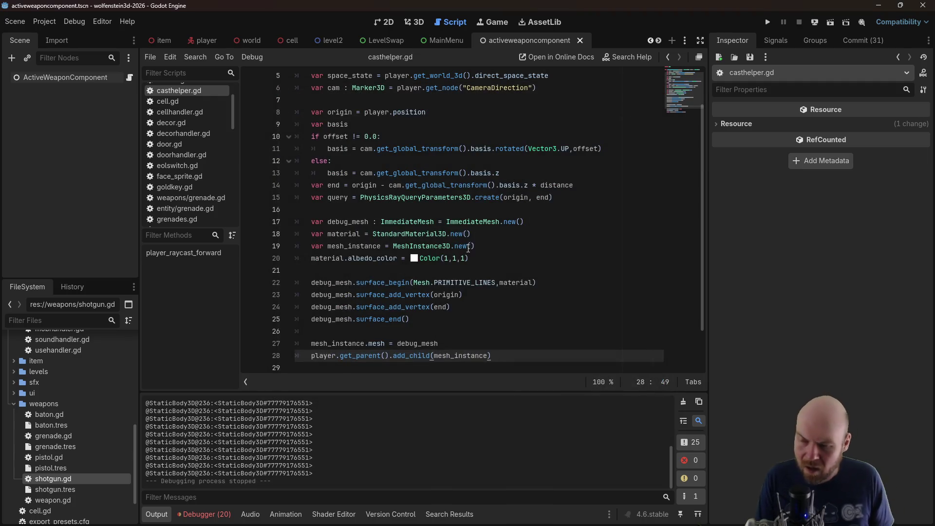
# Replace cam.get_global_transform().basis.z with basis on line 14, then launch the game
pyautogui.click(473, 247)
pyautogui.scroll(2, 456, 254)
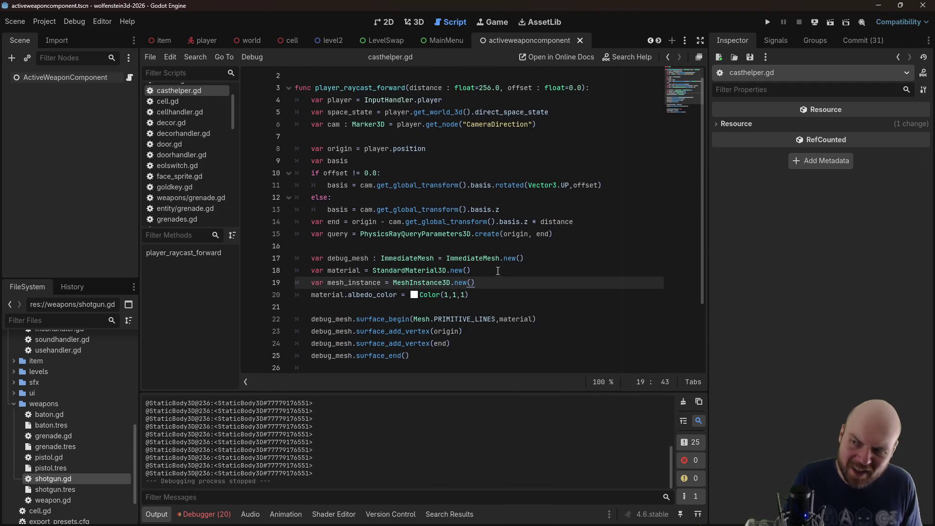
pyautogui.click(489, 215)
pyautogui.click(512, 197)
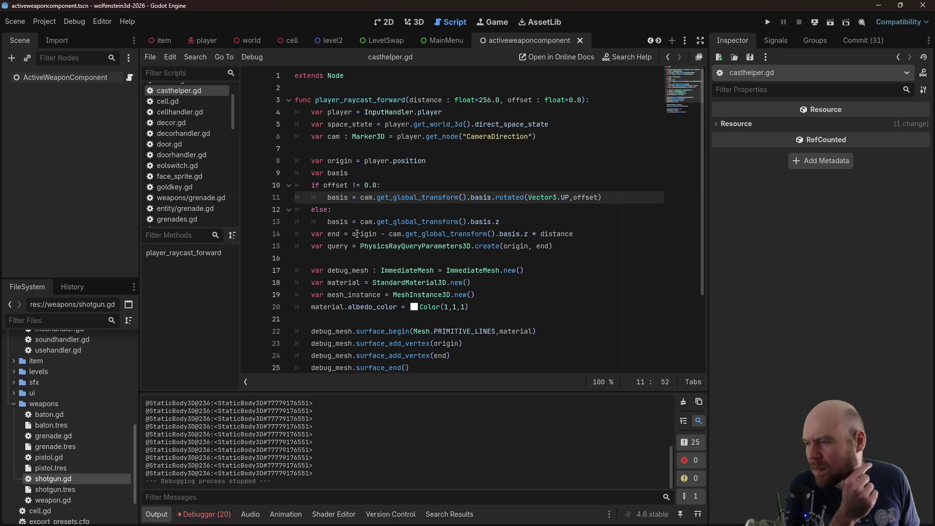
pyautogui.click(452, 213)
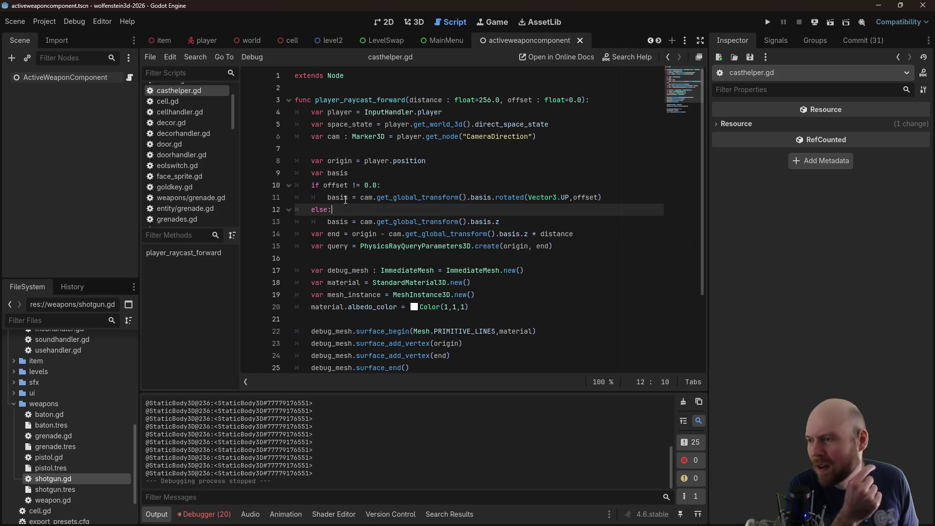
pyautogui.moveTo(390, 234); pyautogui.dragTo(529, 234)
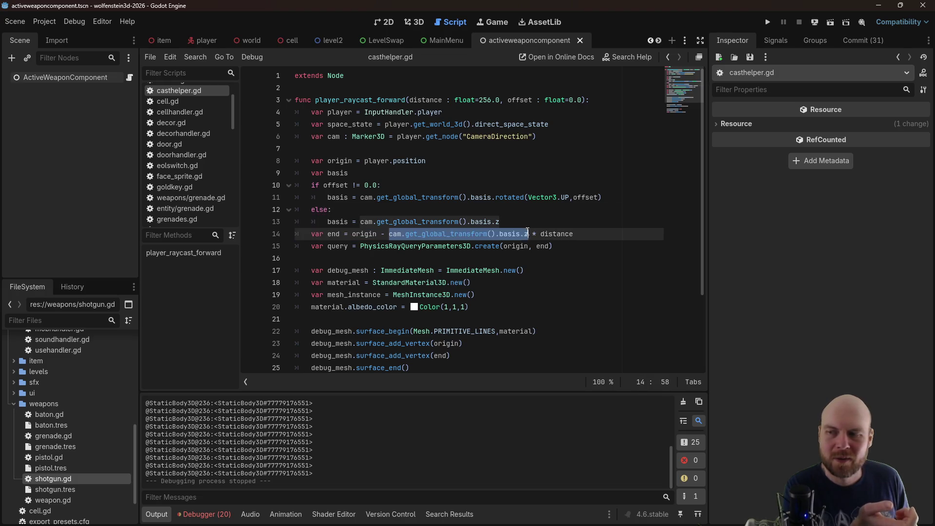
pyautogui.write('basis')
pyautogui.click(552, 185)
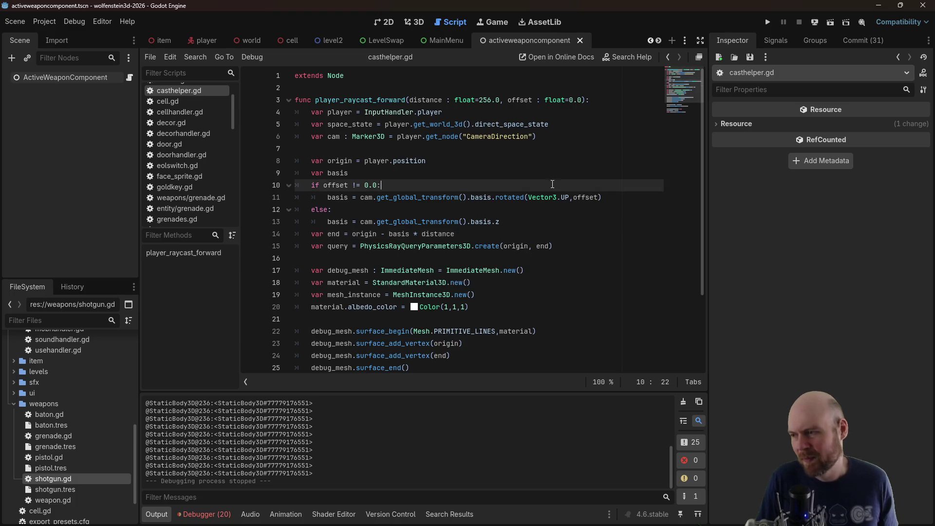
pyautogui.click(811, 25)
pyautogui.click(768, 22)
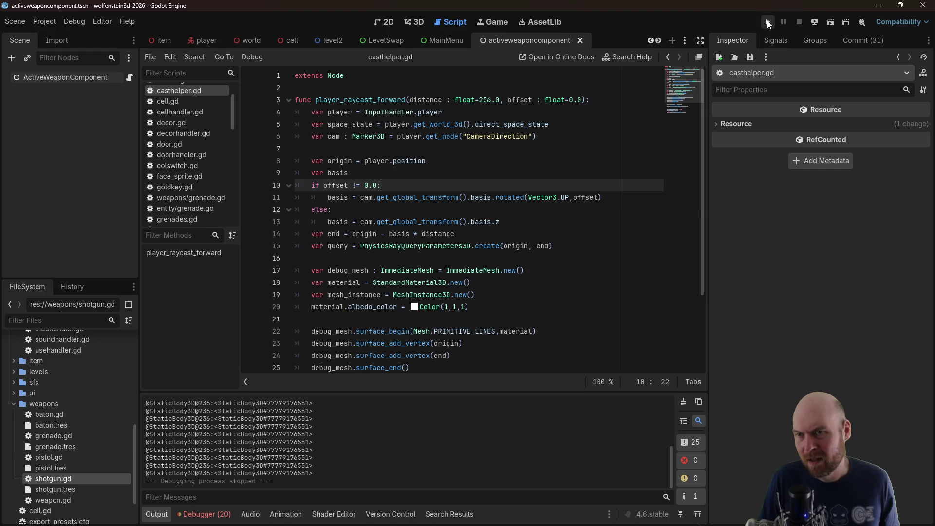
# Reproduce the operator error in-game, then try typing basis as Vector3 and rerun
pyautogui.click(475, 250)
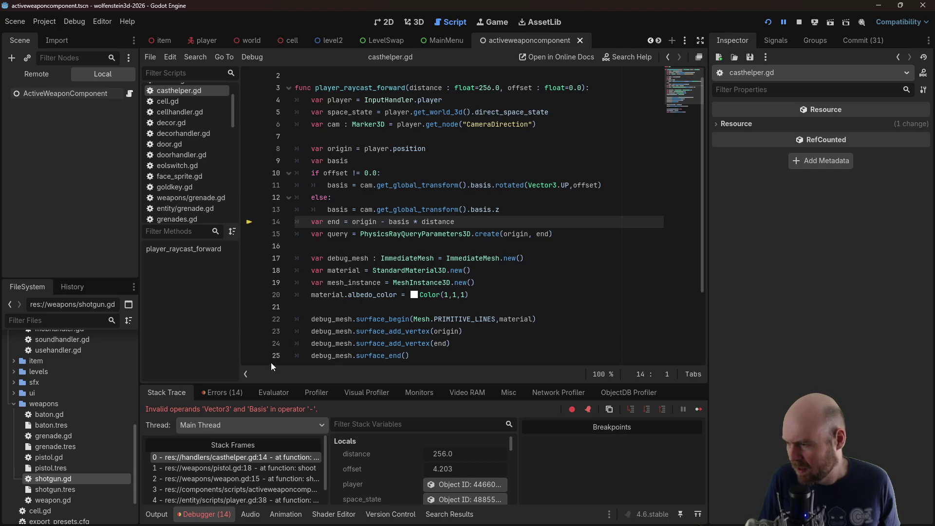
pyautogui.click(768, 23)
pyautogui.click(456, 247)
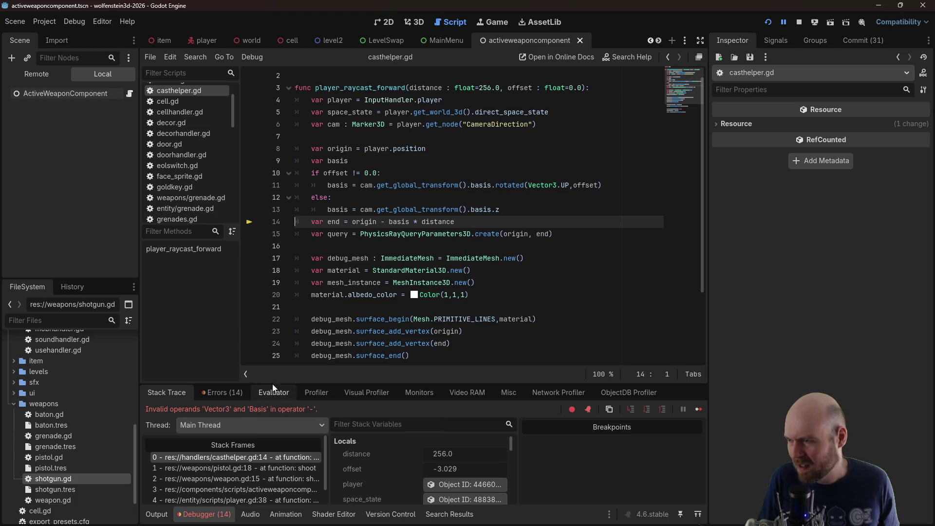
pyautogui.click(397, 199)
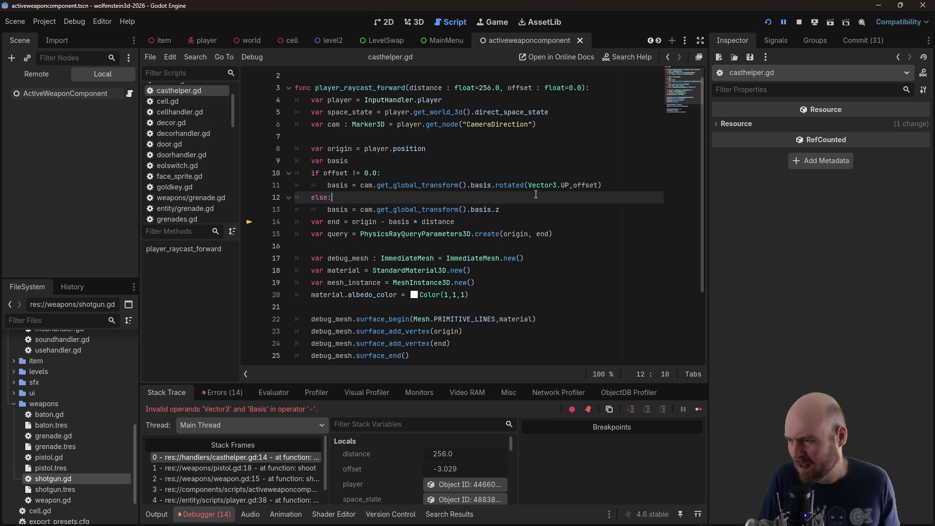
pyautogui.click(402, 162)
pyautogui.write(': Ve')
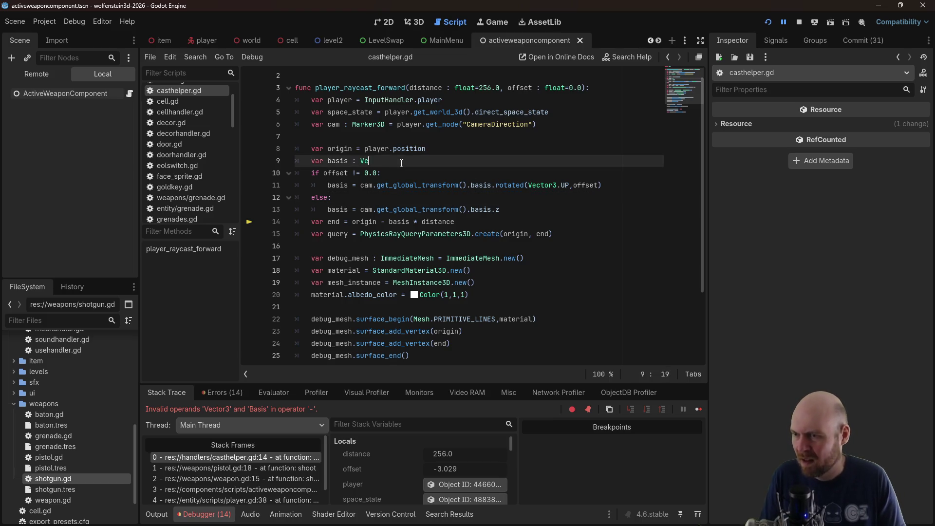
pyautogui.write('ctor3')
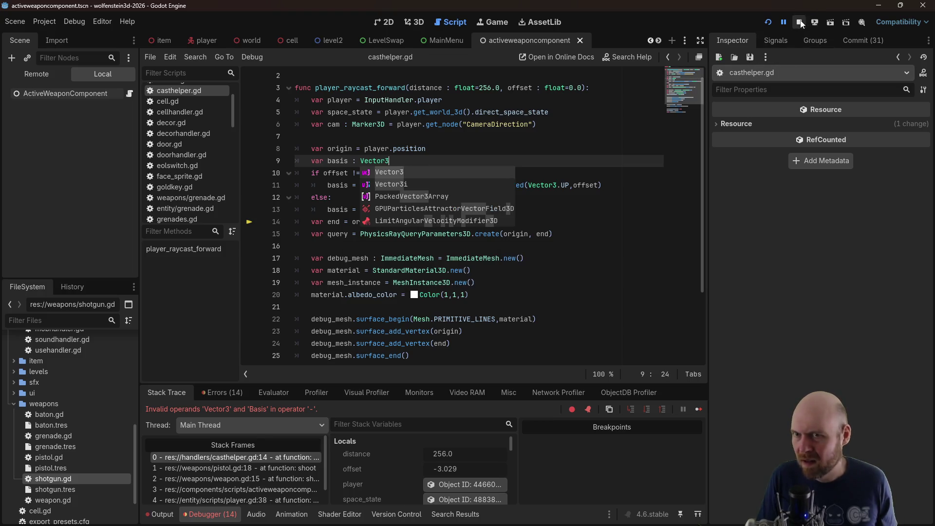
pyautogui.click(799, 22)
pyautogui.click(770, 22)
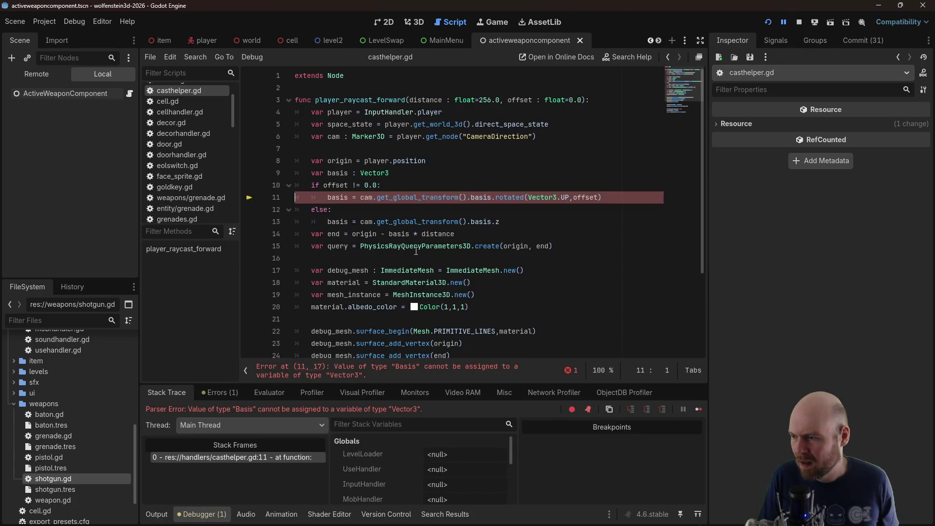
# Undo the Vector3 type annotation on basis and save the script
pyautogui.hotkey('ctrl', 'z')
pyautogui.hotkey('ctrl', 'z')
pyautogui.hotkey('ctrl', 'z')
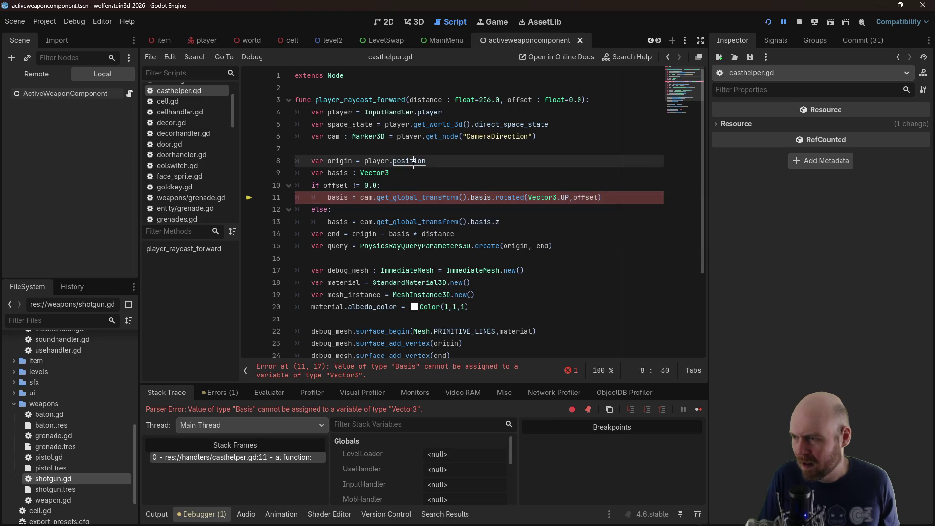
pyautogui.write('a')
pyautogui.click(411, 235)
pyautogui.hotkey('ctrl', 's')
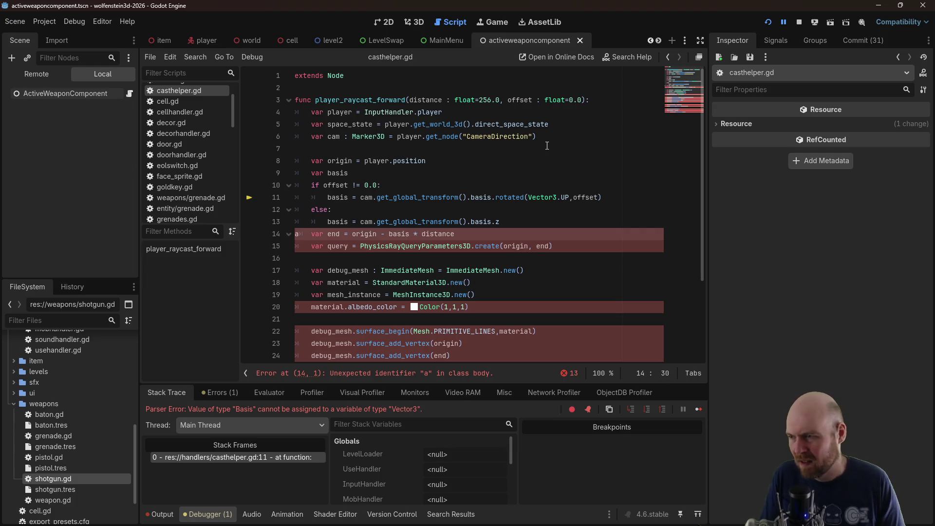
# Drop .z from line 13, use basis.z * distance on line 14, delete the stray 'a', and stop
pyautogui.click(509, 222)
pyautogui.press('BackSpace')
pyautogui.hotkey('ctrl', 's')
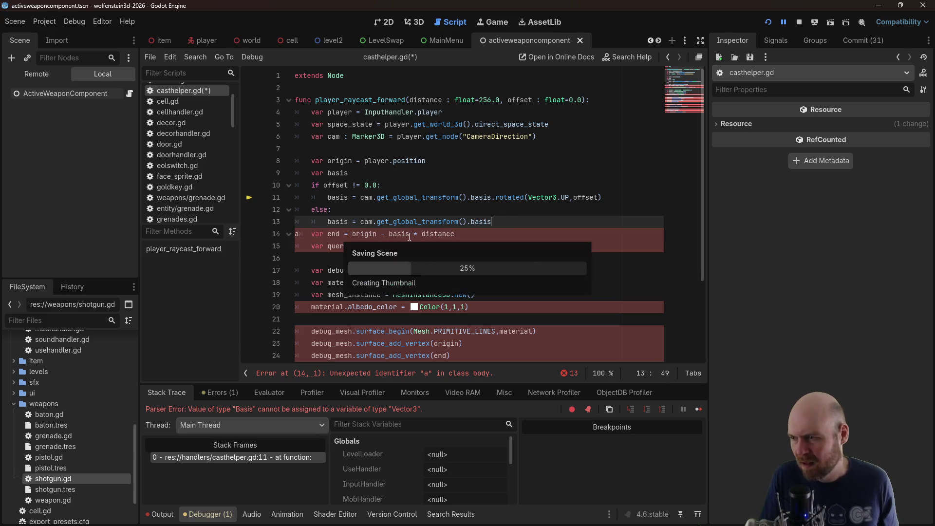
pyautogui.click(410, 234)
pyautogui.write('.z')
pyautogui.hotkey('ctrl', 's')
pyautogui.click(495, 197)
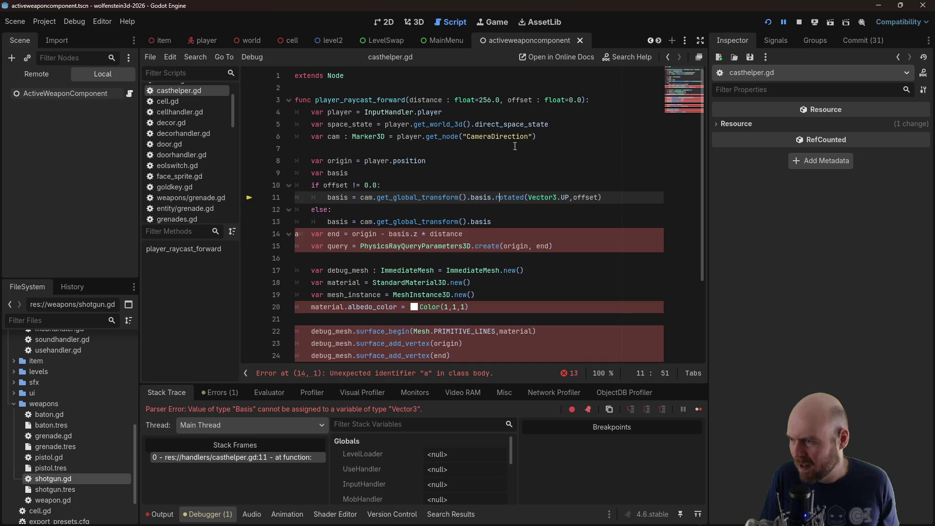
pyautogui.click(298, 235)
pyautogui.press('BackSpace')
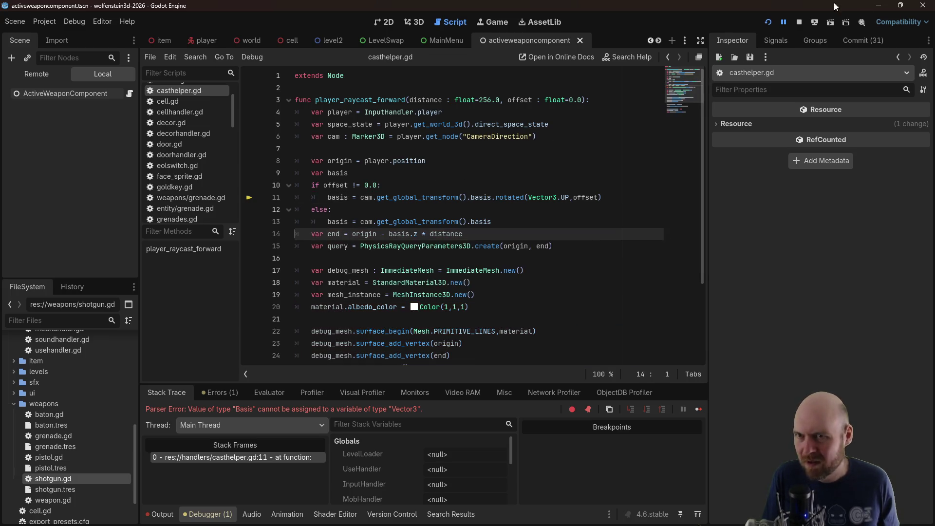
pyautogui.click(799, 23)
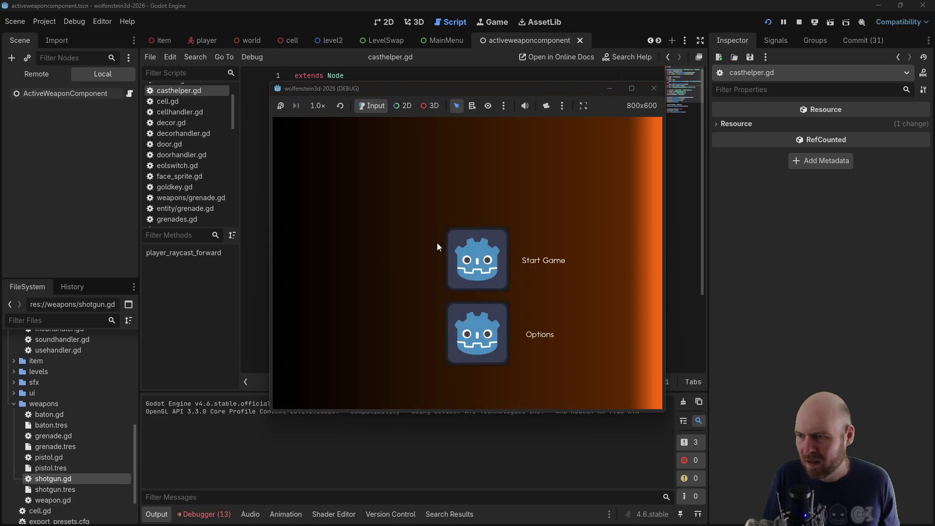
# Launch the game, fire the shotgun while walking down the corridor, then stop it
pyautogui.click(475, 253)
pyautogui.press('Left')
pyautogui.press('ctrl')
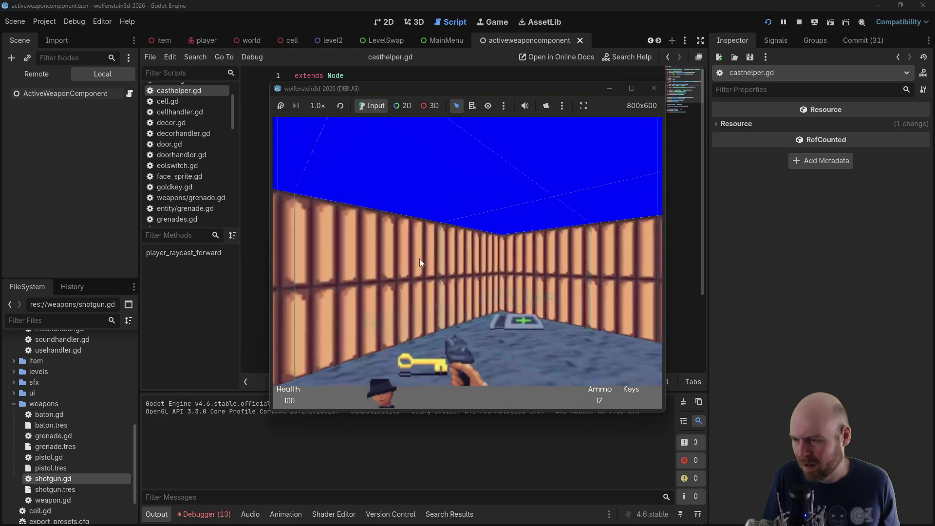
pyautogui.press('Up')
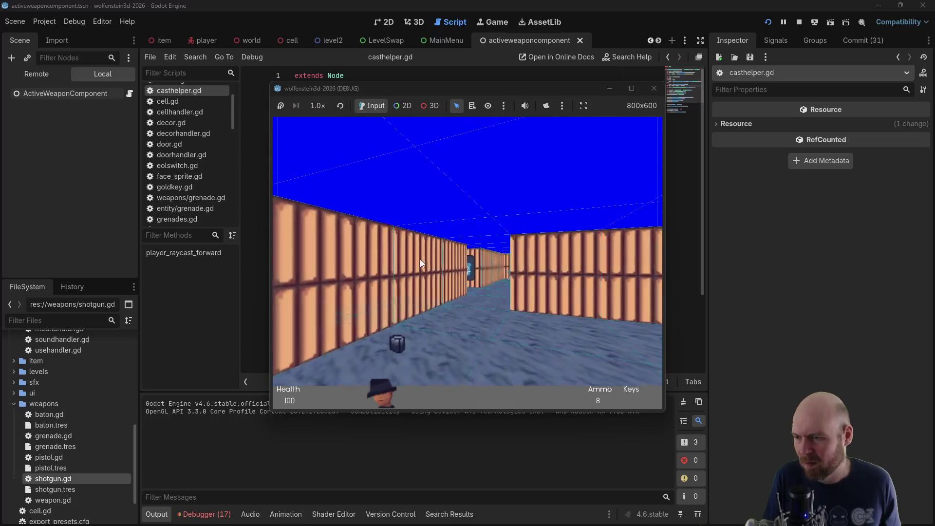
pyautogui.press('ctrl')
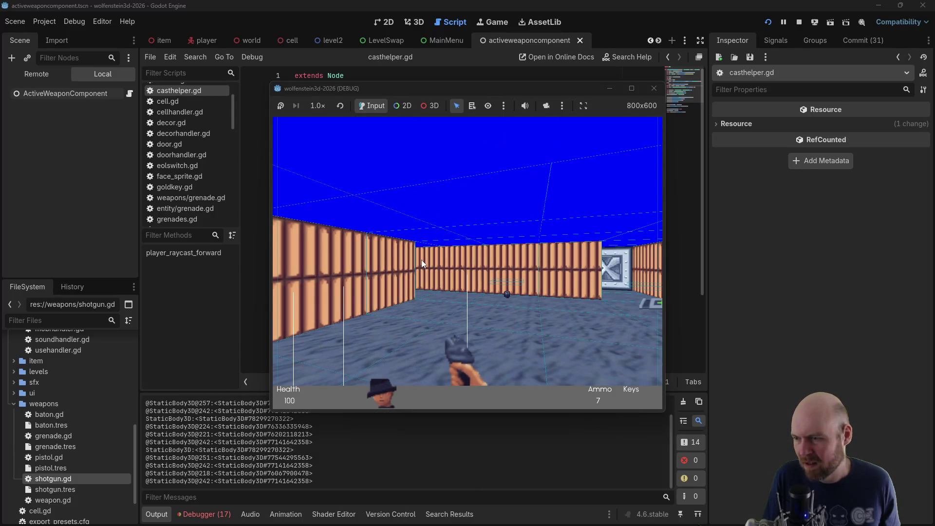
pyautogui.press('Right')
pyautogui.press('Left')
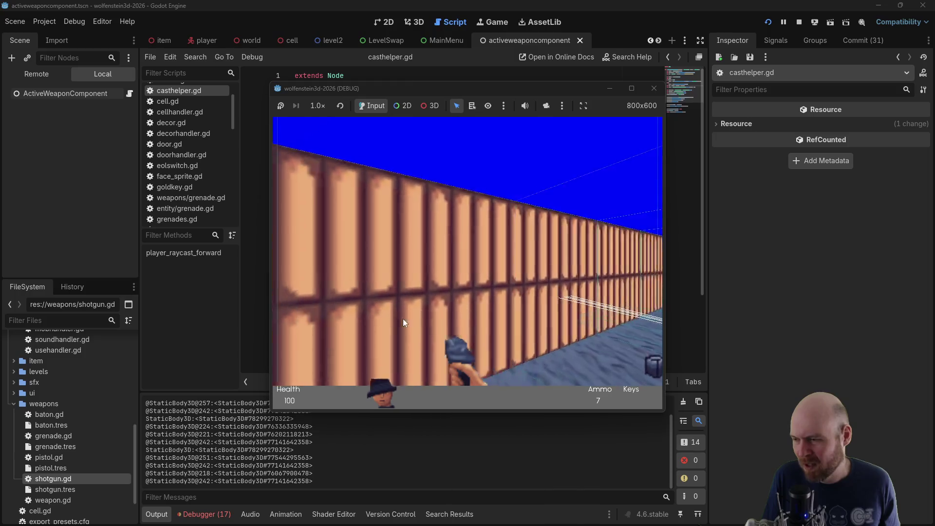
pyautogui.press('Left')
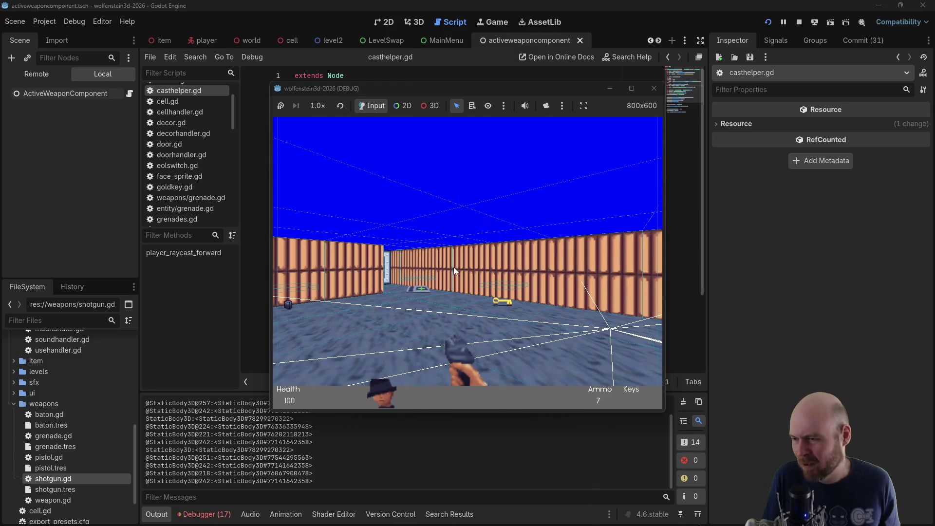
pyautogui.click(654, 89)
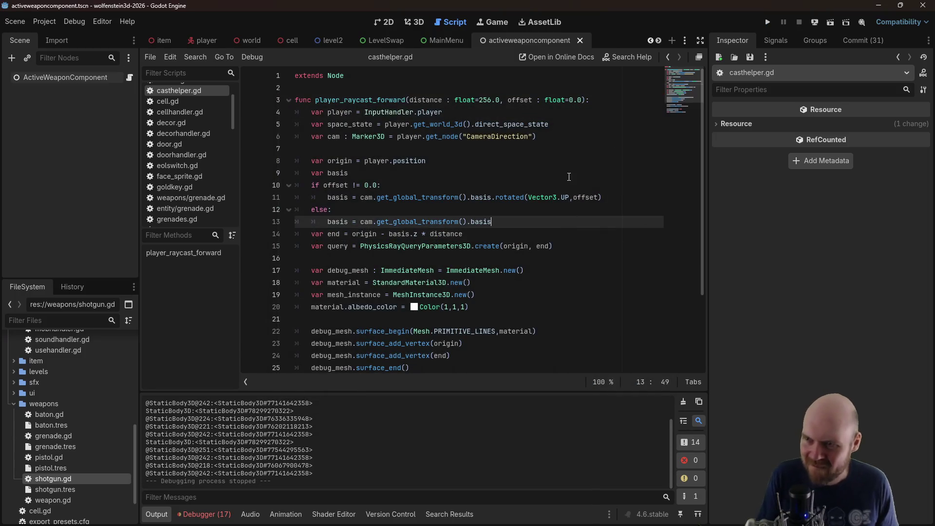
# Rerun the game, fire shotgun shots toward the corner and around the corridor, then stop
pyautogui.click(768, 24)
pyautogui.press('Right')
pyautogui.press('ctrl')
pyautogui.press('Left')
pyautogui.press('Right')
pyautogui.press('ctrl')
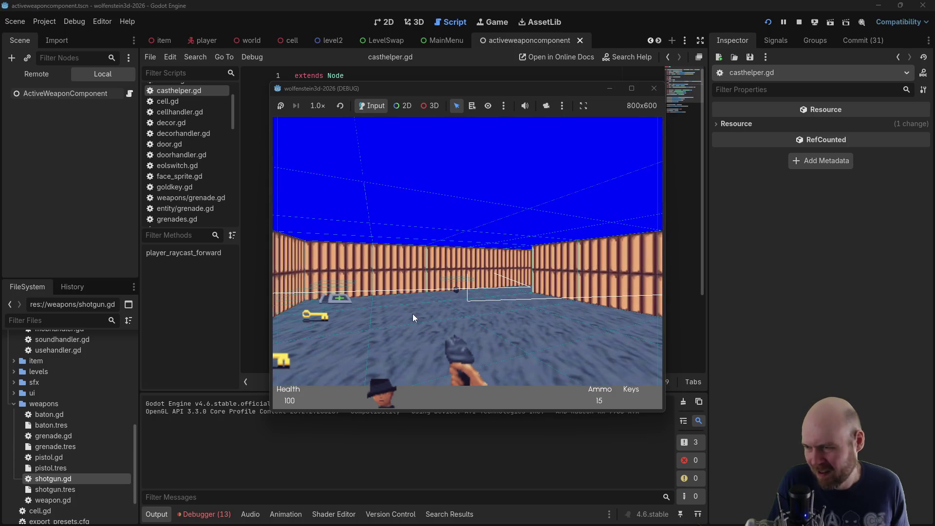
pyautogui.press('Right')
pyautogui.press('ctrl')
pyautogui.press('ctrl')
pyautogui.press('ctrl')
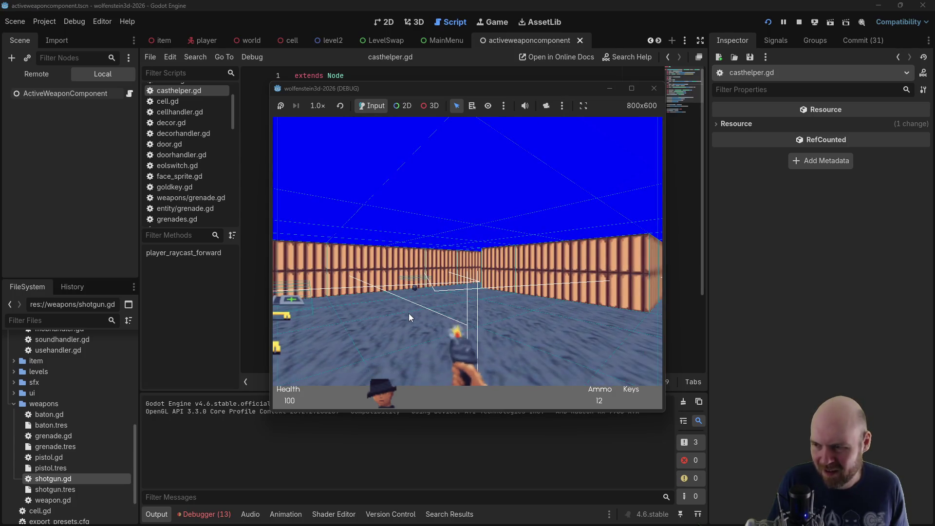
pyautogui.click(653, 88)
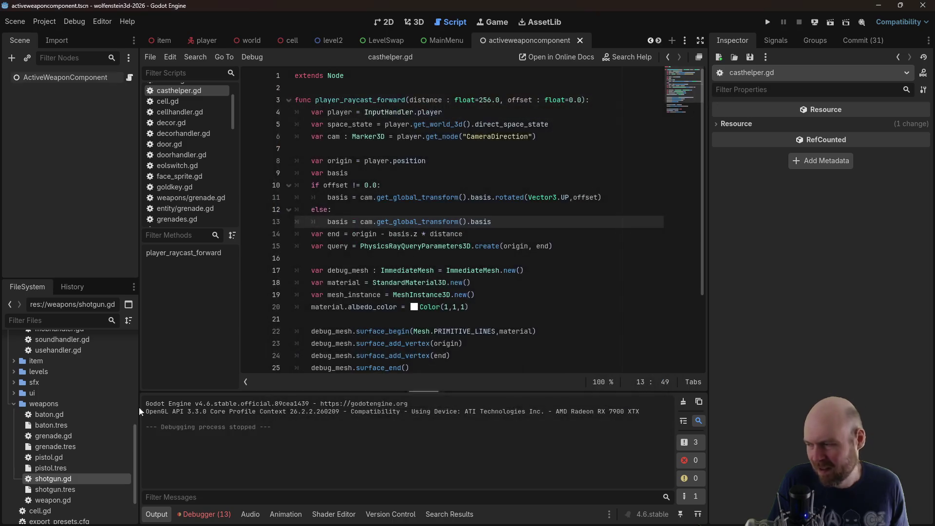
# Wrap randf_range(-11.0,11.0) on shotgun.gd line 20 in deg_to_rad, save, and open pistol.gd
pyautogui.scroll(-2, 74, 458)
pyautogui.doubleClick(71, 455)
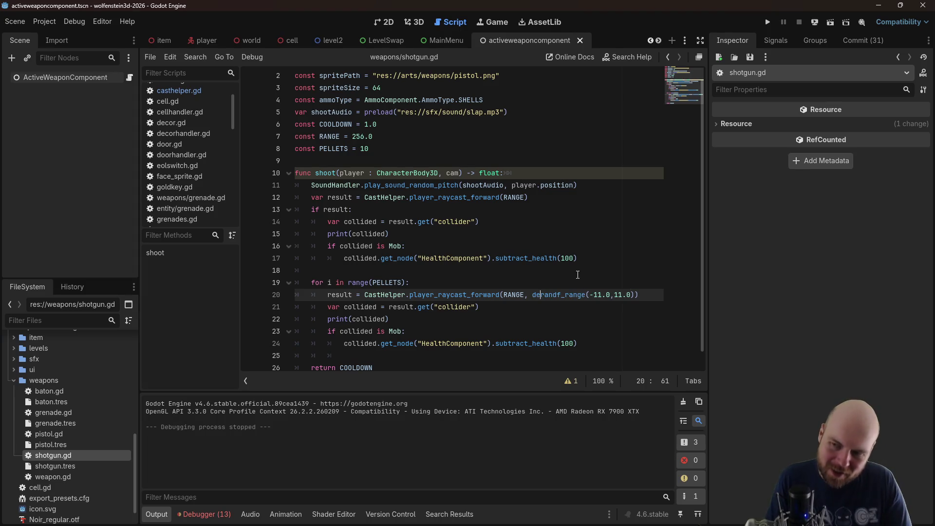
pyautogui.write('g')
pyautogui.press('BackSpace')
pyautogui.press('BackSpace')
pyautogui.press('BackSpace')
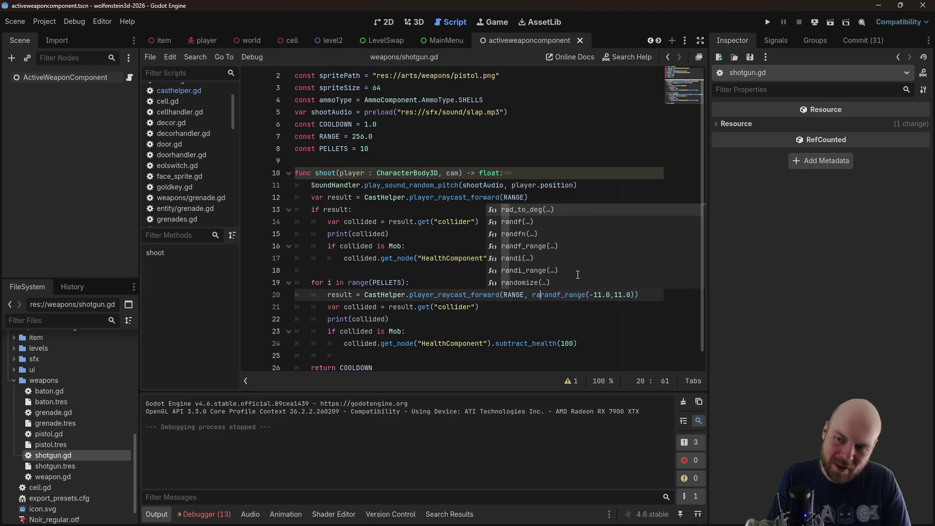
pyautogui.write('_de')
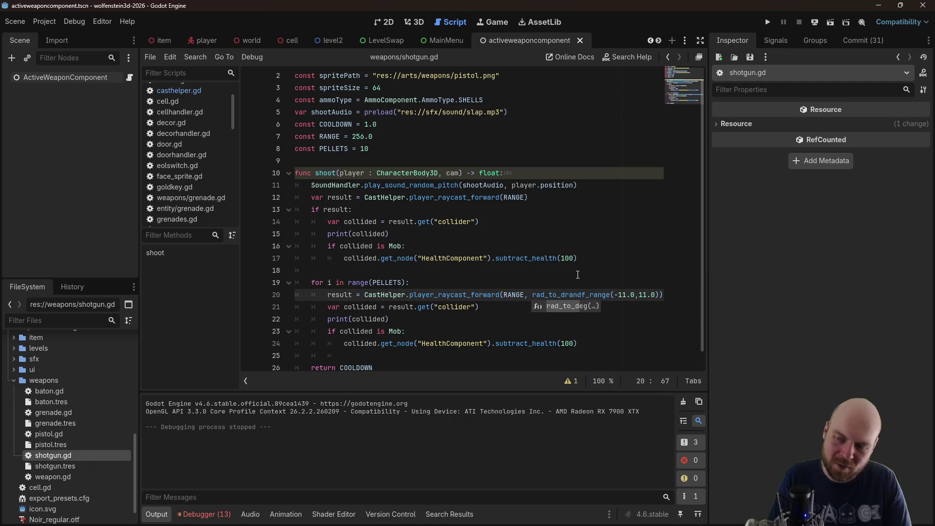
pyautogui.press('BackSpace')
pyautogui.press('BackSpace')
pyautogui.press('BackSpace')
pyautogui.write('deg_to')
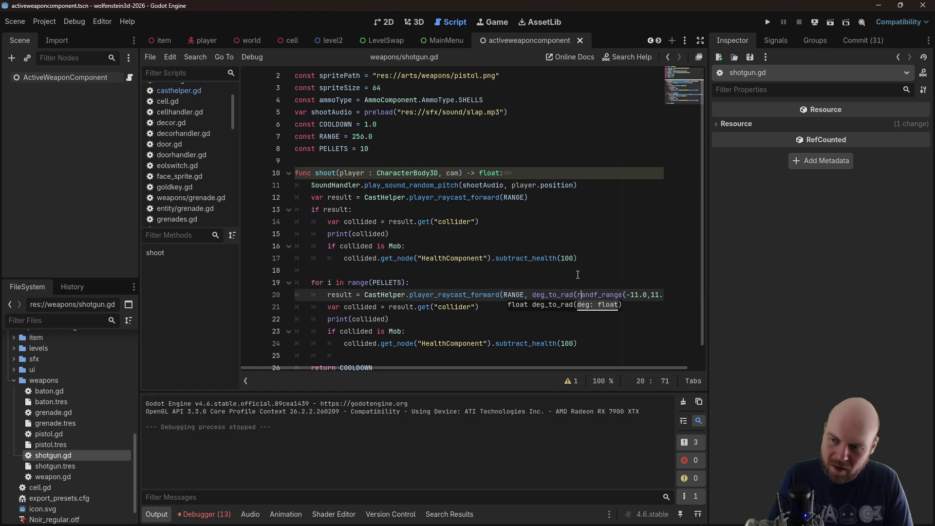
pyautogui.press('End')
pyautogui.write(')')
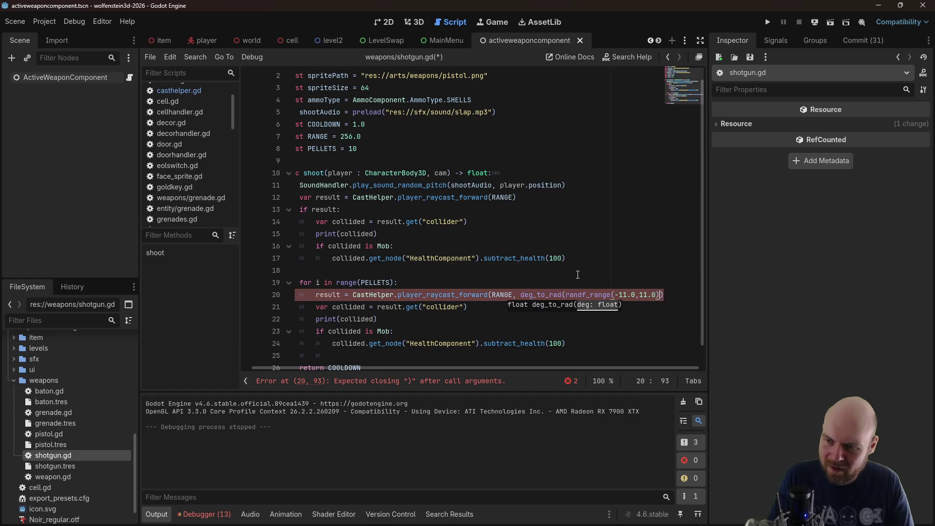
pyautogui.write(')')
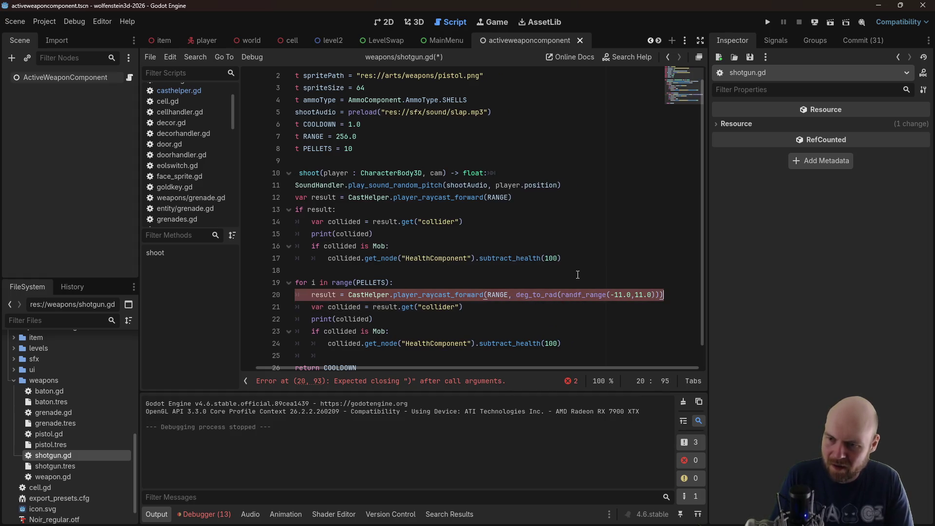
pyautogui.hotkey('ctrl', 's')
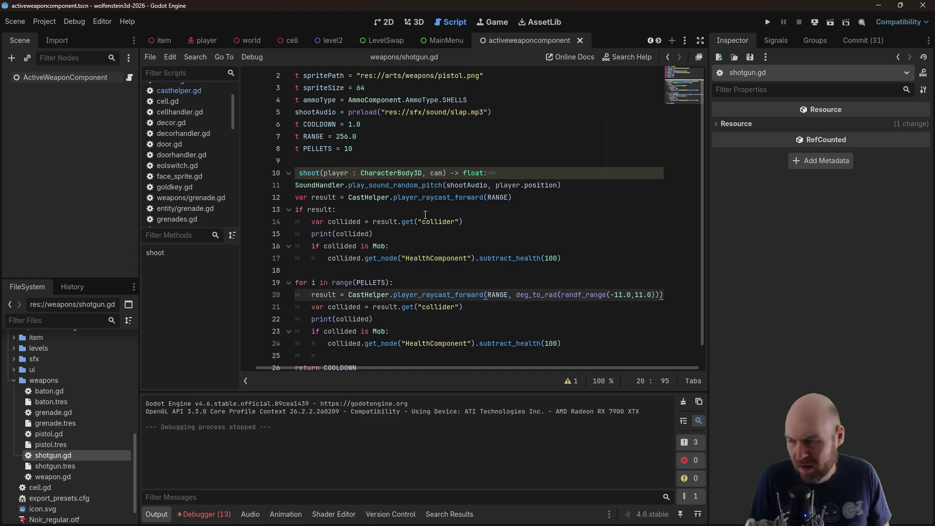
pyautogui.click(52, 445)
pyautogui.doubleClick(48, 434)
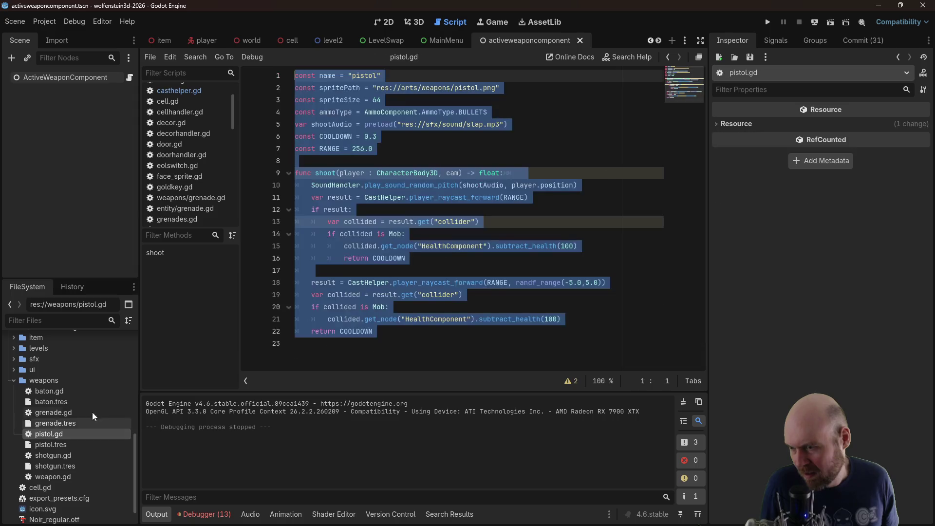
# Wrap randf_range(-5.0,5.0) on pistol.gd line 18 in deg_to_rad(), save, and run the project
pyautogui.click(494, 275)
pyautogui.click(513, 281)
pyautogui.write('deg_to_r')
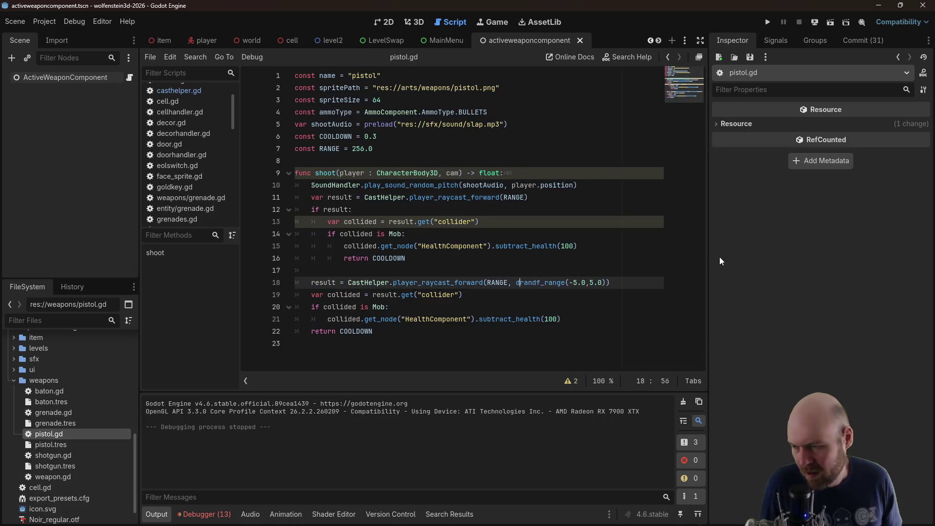
pyautogui.write('ad(')
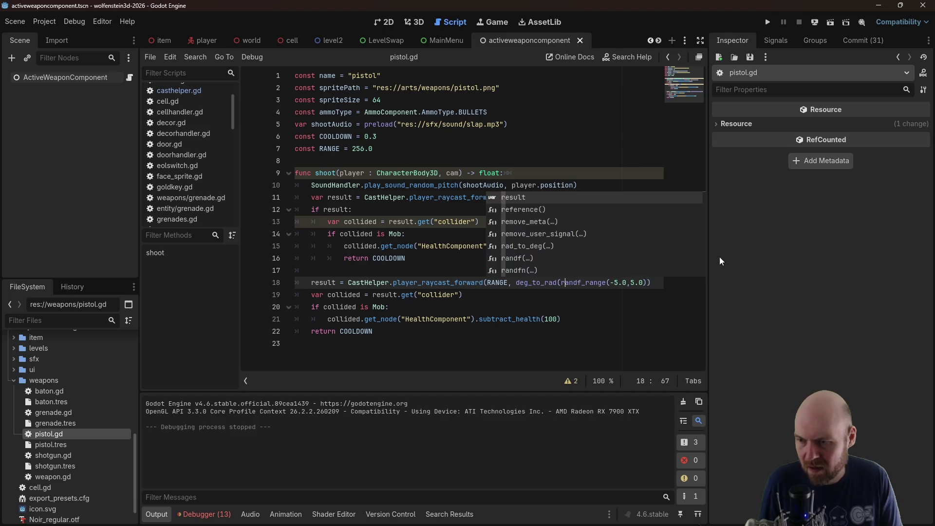
pyautogui.press('End')
pyautogui.press('Left')
pyautogui.press('Left')
pyautogui.press('Left')
pyautogui.press('End')
pyautogui.write(')')
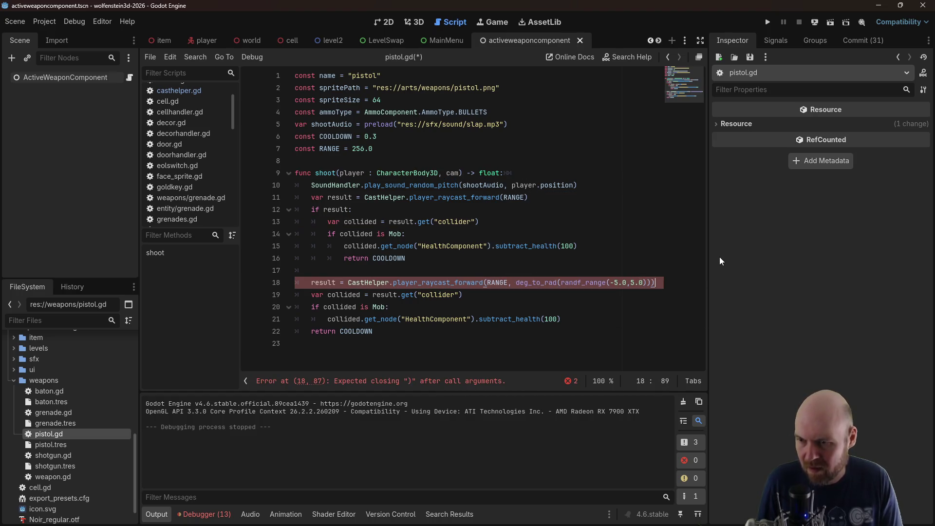
pyautogui.hotkey('ctrl', 's')
pyautogui.click(770, 24)
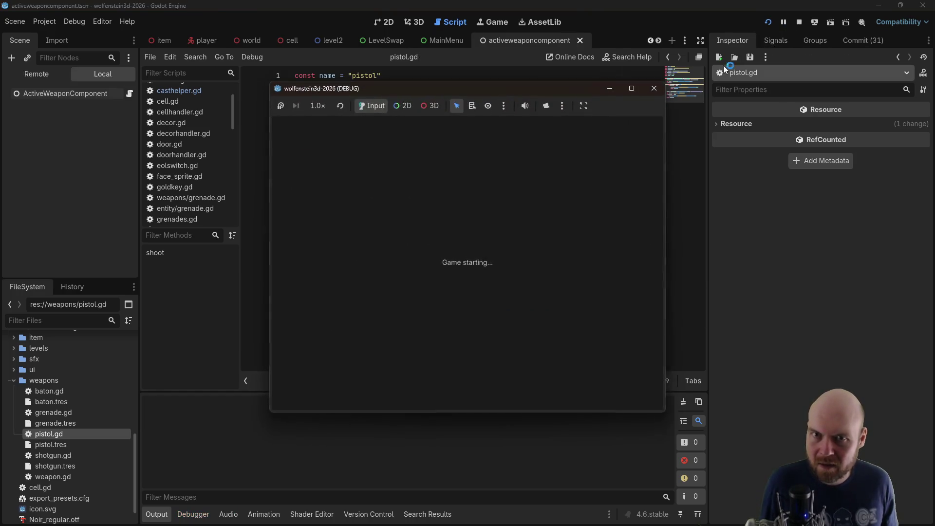
# Fire pistol spread shots at nearby enemies, then turn and shoot down the long corridor
pyautogui.press('Left')
pyautogui.click(463, 247)
pyautogui.click(463, 247)
pyautogui.press('Left')
pyautogui.click(454, 244)
pyautogui.click(432, 238)
pyautogui.press('Left')
pyautogui.click(431, 238)
pyautogui.press('Right')
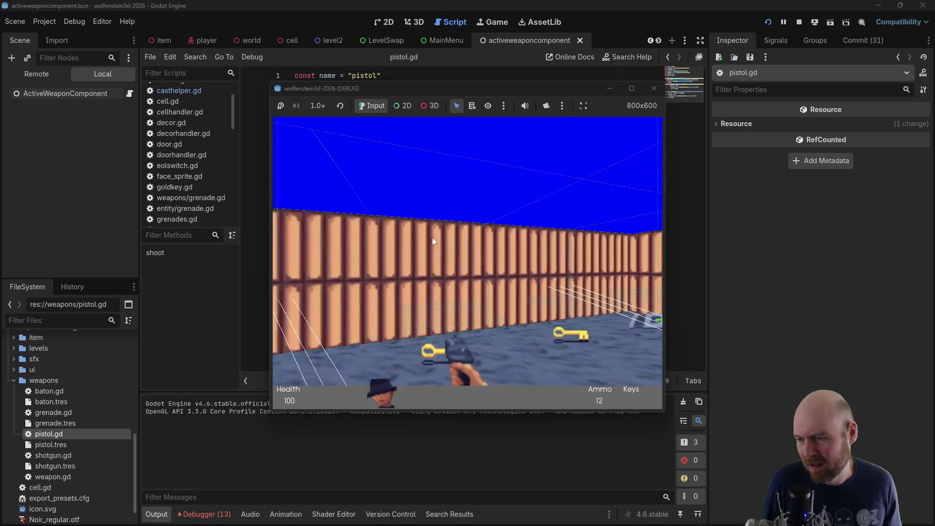
pyautogui.press('Right')
pyautogui.click(433, 231)
pyautogui.click(437, 229)
pyautogui.click(438, 229)
pyautogui.click(438, 229)
# Advance down the corridor and shoot the two enemies until they go down
pyautogui.press('Up')
pyautogui.press('Left')
pyautogui.press('Left')
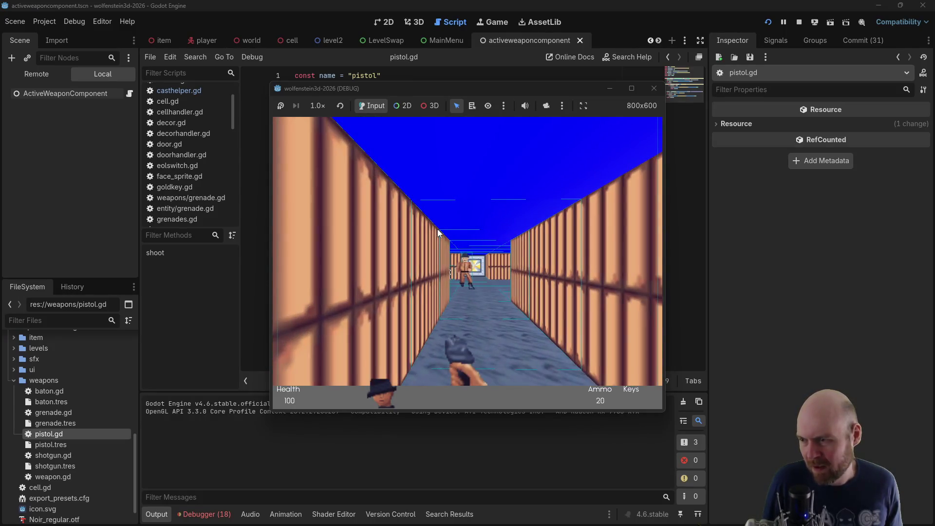
pyautogui.click(437, 229)
pyautogui.press('Up')
pyautogui.press('Right')
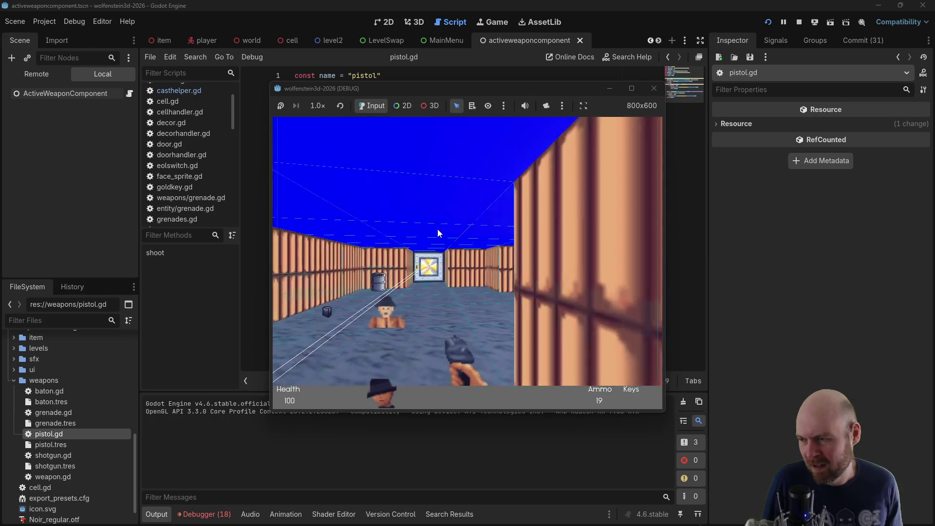
pyautogui.press('Left')
pyautogui.press('Down')
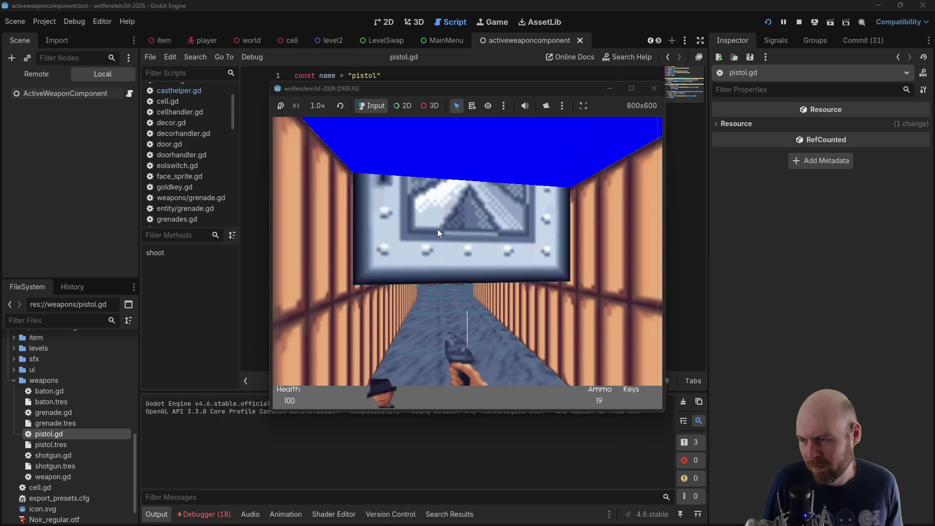
pyautogui.press('Left')
pyautogui.click(437, 229)
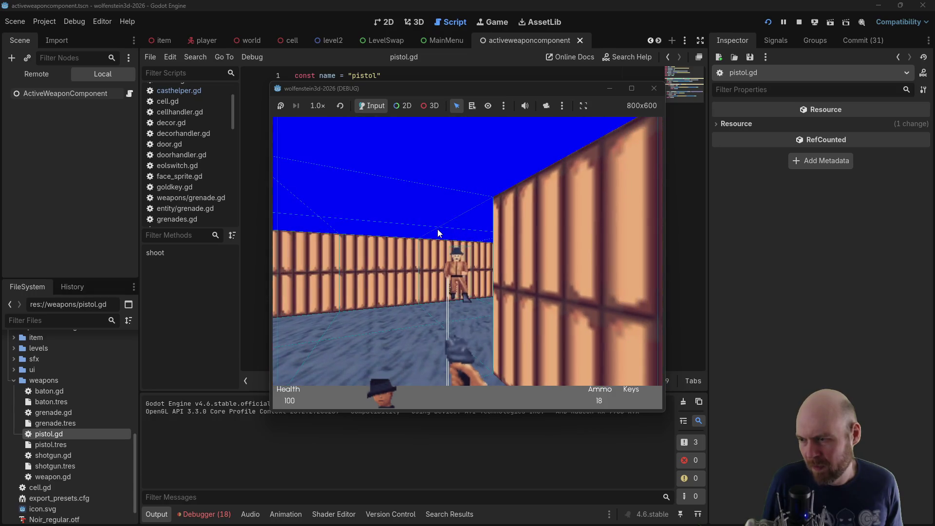
pyautogui.press('Left')
pyautogui.press('Up')
pyautogui.press('Up')
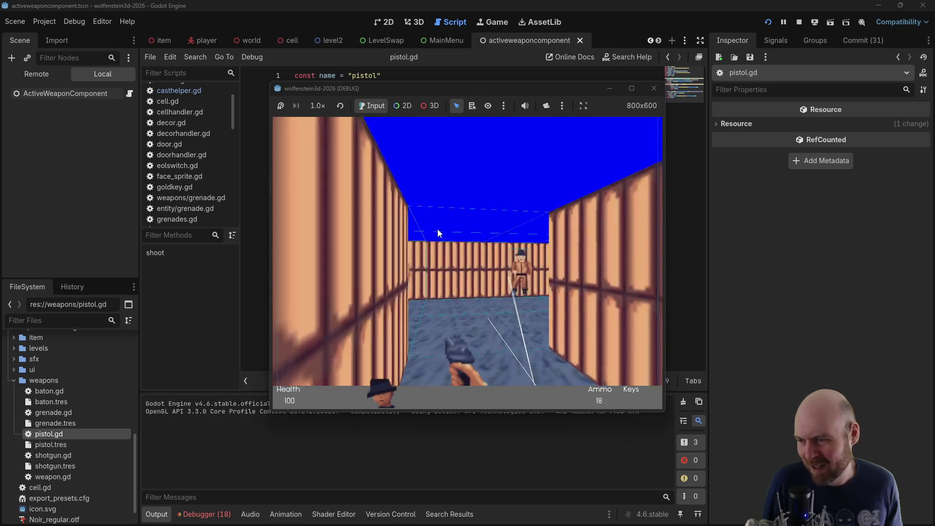
pyautogui.click(437, 229)
pyautogui.click(437, 229)
pyautogui.click(438, 229)
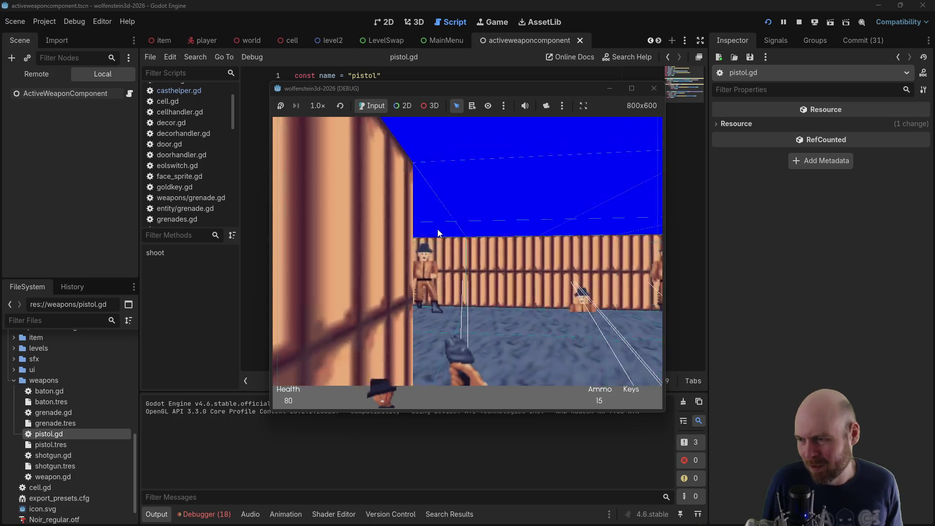
pyautogui.click(437, 229)
pyautogui.press('Right')
pyautogui.click(437, 229)
pyautogui.click(438, 229)
pyautogui.click(438, 229)
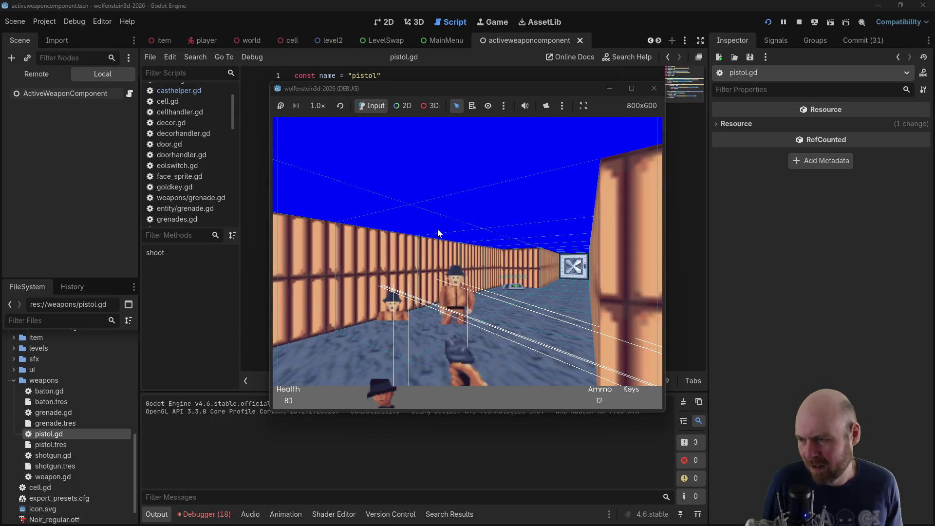
pyautogui.press('Left')
pyautogui.click(438, 229)
pyautogui.click(437, 229)
pyautogui.click(438, 229)
# Open the steel door, go through it and pick up the gold key
pyautogui.press('Right')
pyautogui.press('Up')
pyautogui.press('Right')
pyautogui.press('Up')
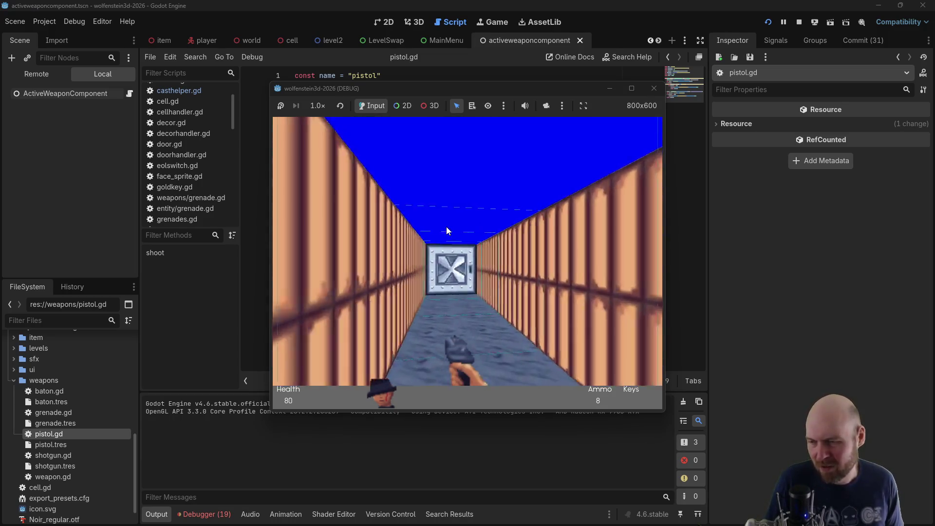
pyautogui.press('Up')
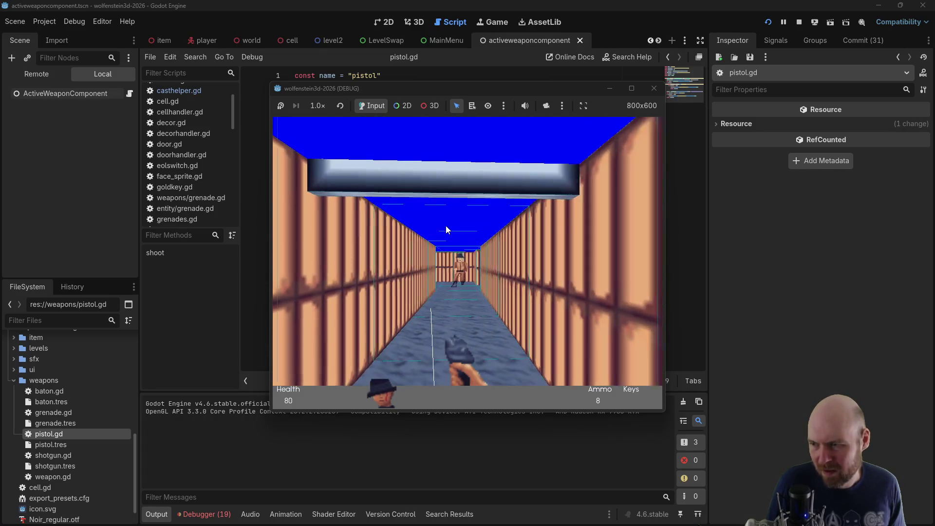
pyautogui.press('ctrl')
pyautogui.press('Up')
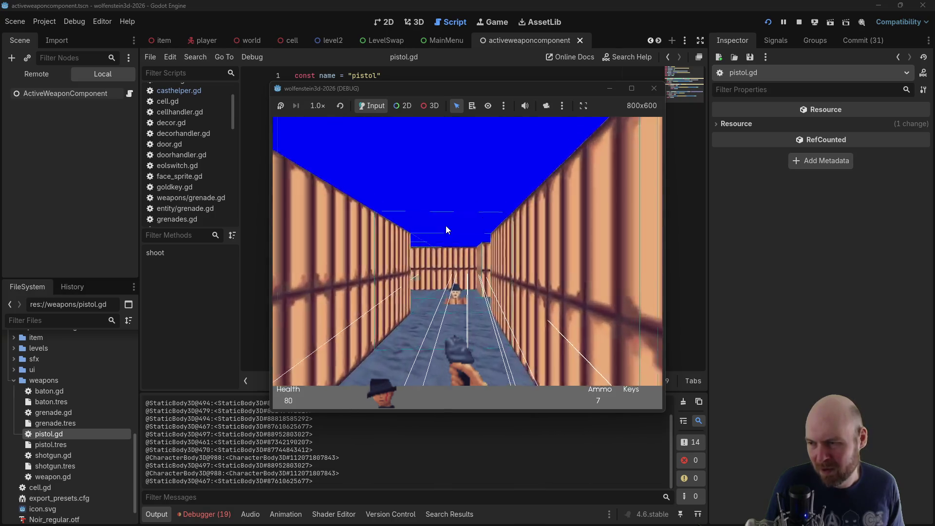
pyautogui.press('Left')
pyautogui.press('Right')
pyautogui.press('Up')
pyautogui.press('Left')
pyautogui.press('Left')
pyautogui.press('Up')
pyautogui.press('Up')
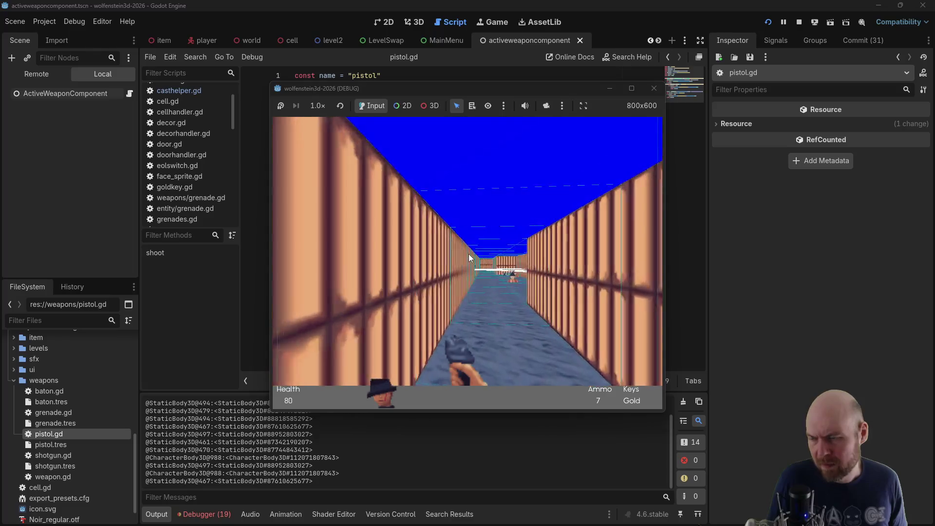
# Pass through the bright door, shoot enemies until the ammo runs out, collect ammo, then stop with F8
pyautogui.press('Right')
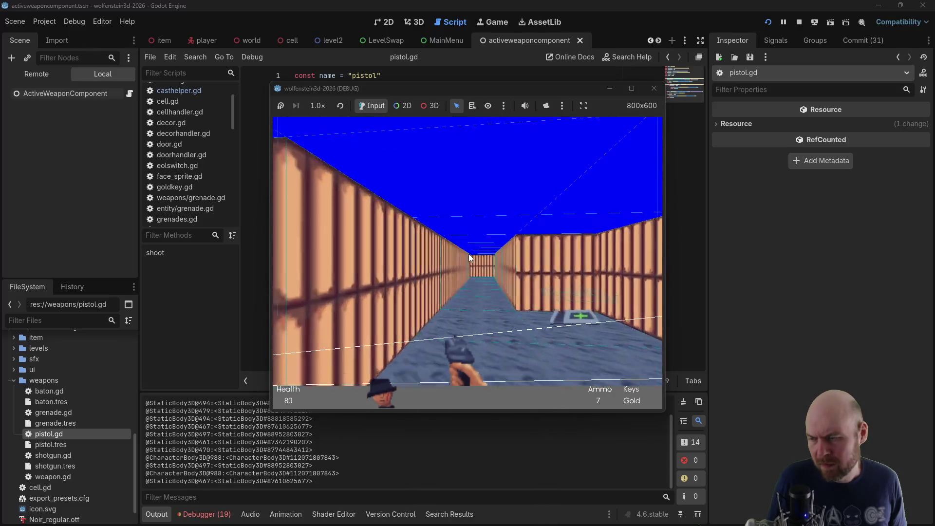
pyautogui.press('Right')
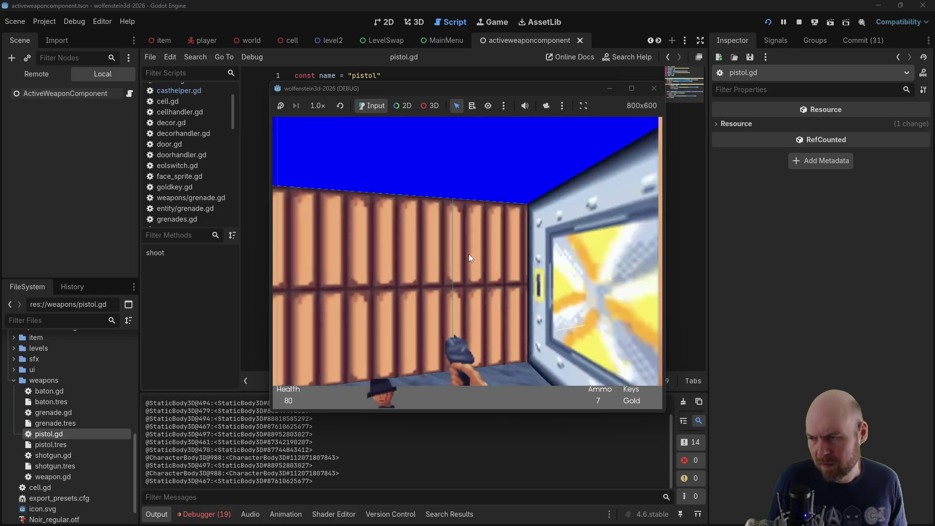
pyautogui.press('Up')
pyautogui.press('Up')
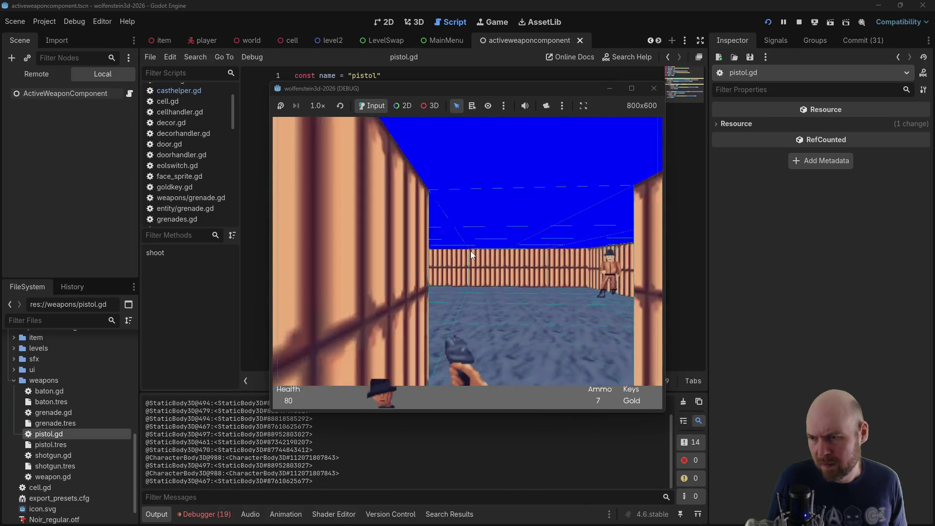
pyautogui.press('ctrl')
pyautogui.press('ctrl')
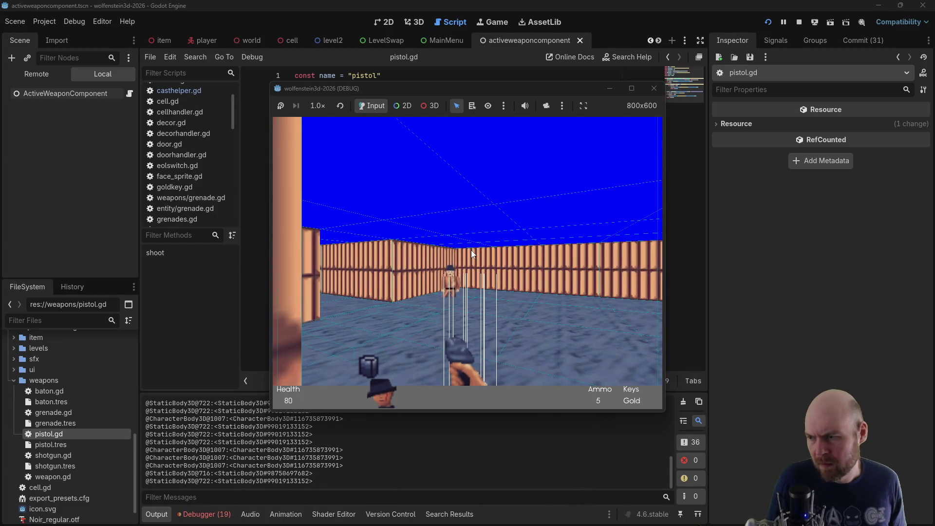
pyautogui.press('Left')
pyautogui.press('Left')
pyautogui.press('Up')
pyautogui.press('Right')
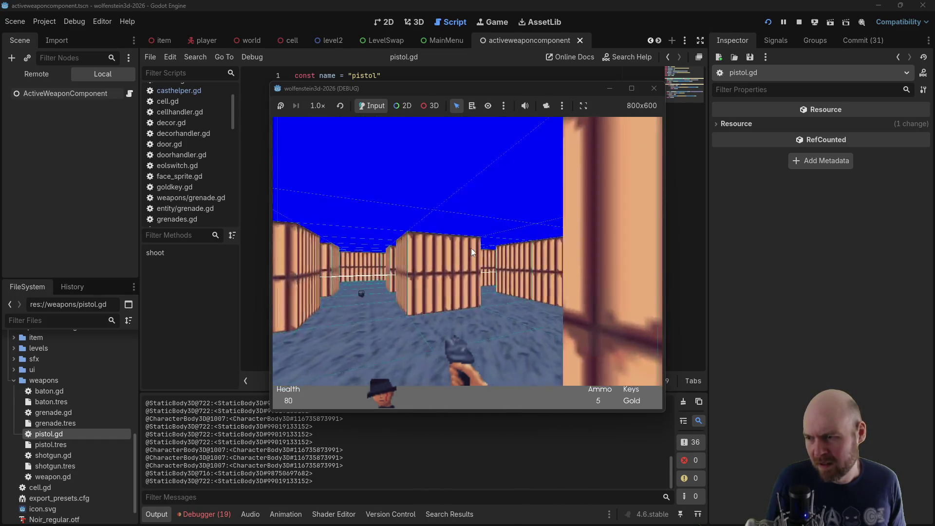
pyautogui.press('ctrl')
pyautogui.press('ctrl')
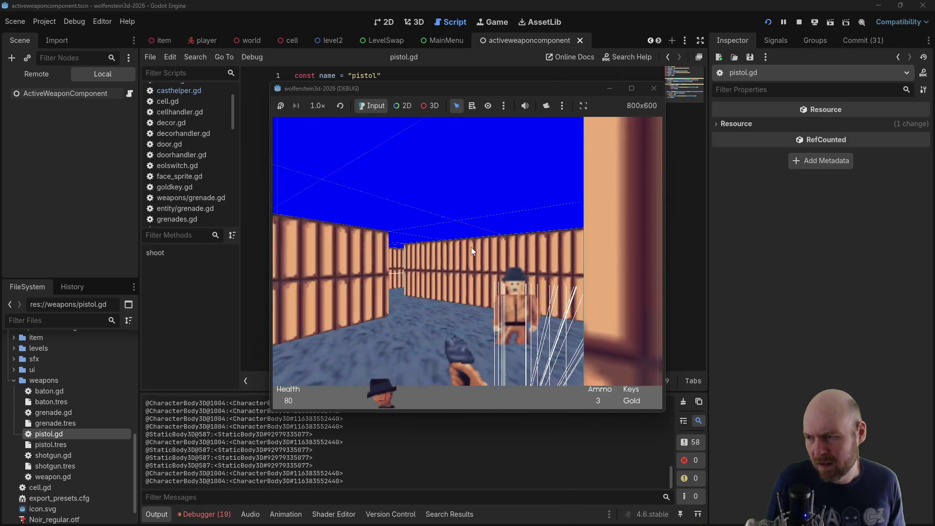
pyautogui.press('Right')
pyautogui.press('ctrl')
pyautogui.press('Down')
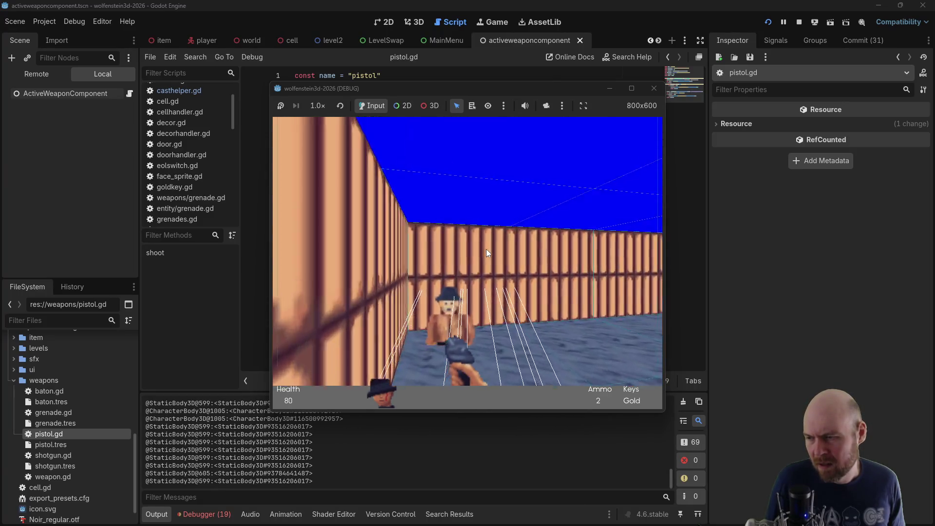
pyautogui.press('Left')
pyautogui.press('ctrl')
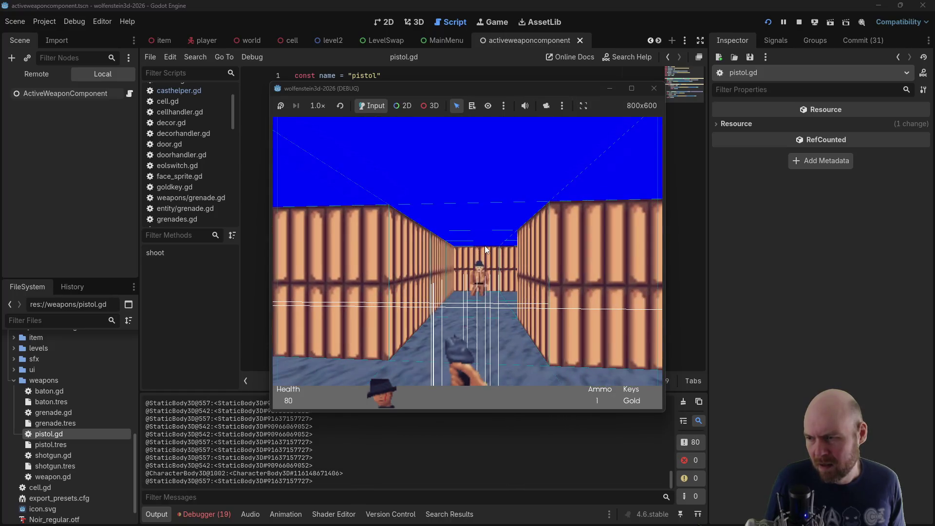
pyautogui.press('Left')
pyautogui.press('ctrl')
pyautogui.press('Up')
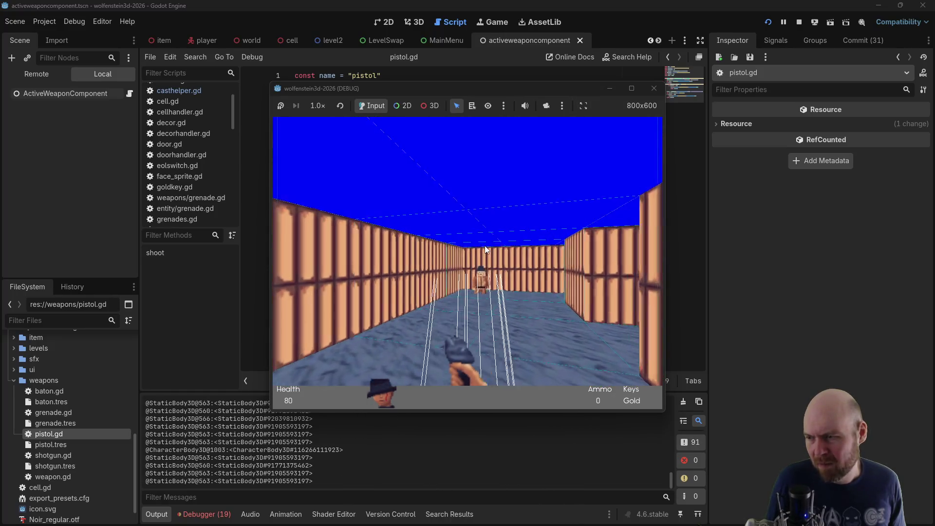
pyautogui.press('Right')
pyautogui.press('Left')
pyautogui.press('Up')
pyautogui.press('Up')
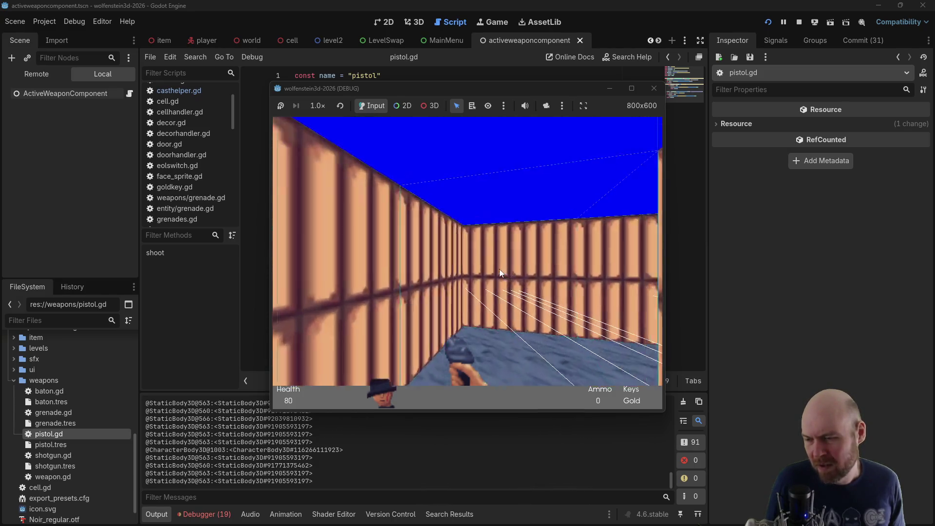
pyautogui.press('Left')
pyautogui.press('Right')
pyautogui.press('Up')
pyautogui.press('F8')
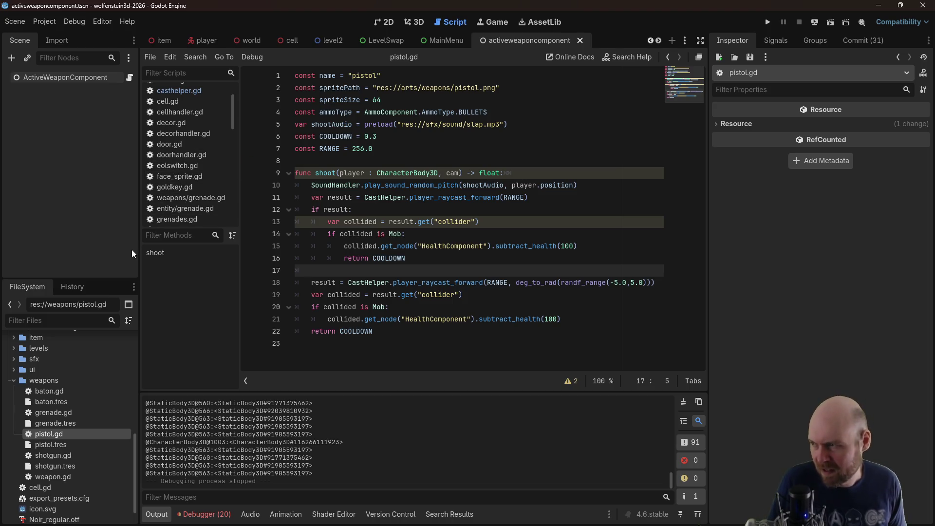
# Open casthelper.gd and comment out its debug-line mesh code on lines 17–28
pyautogui.scroll(3, 76, 425)
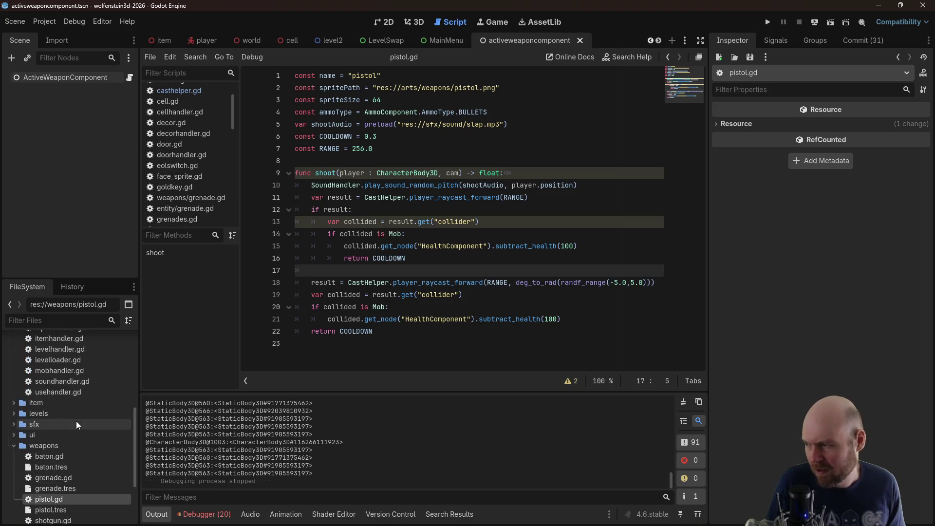
pyautogui.scroll(5, 73, 390)
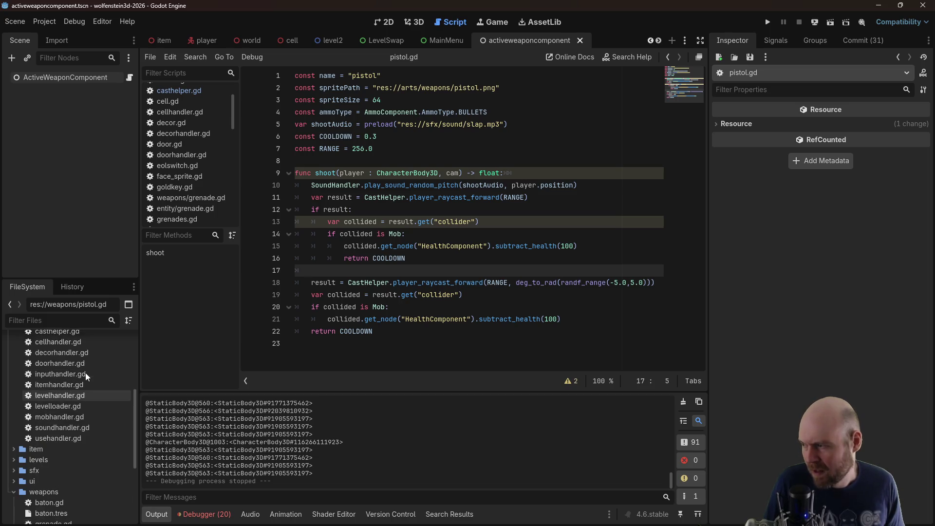
pyautogui.doubleClick(81, 413)
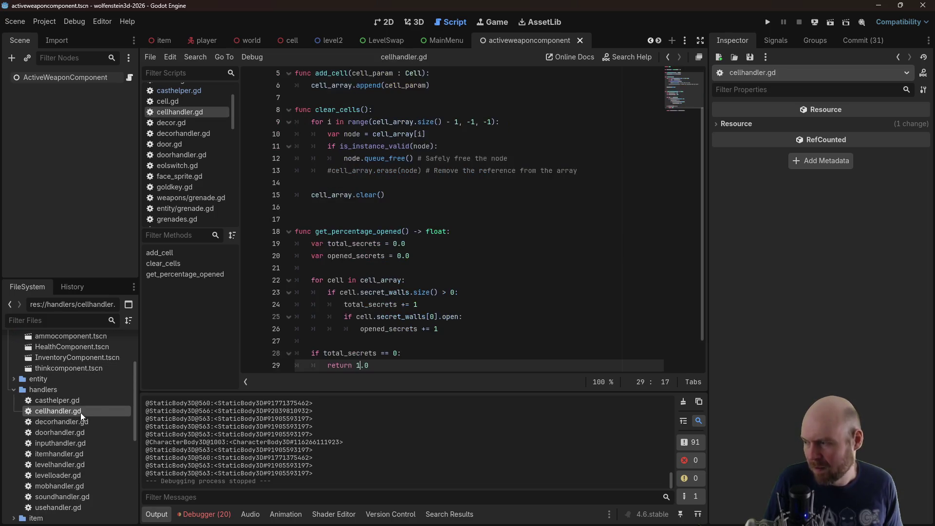
pyautogui.scroll(-1, 394, 289)
pyautogui.scroll(1, 393, 289)
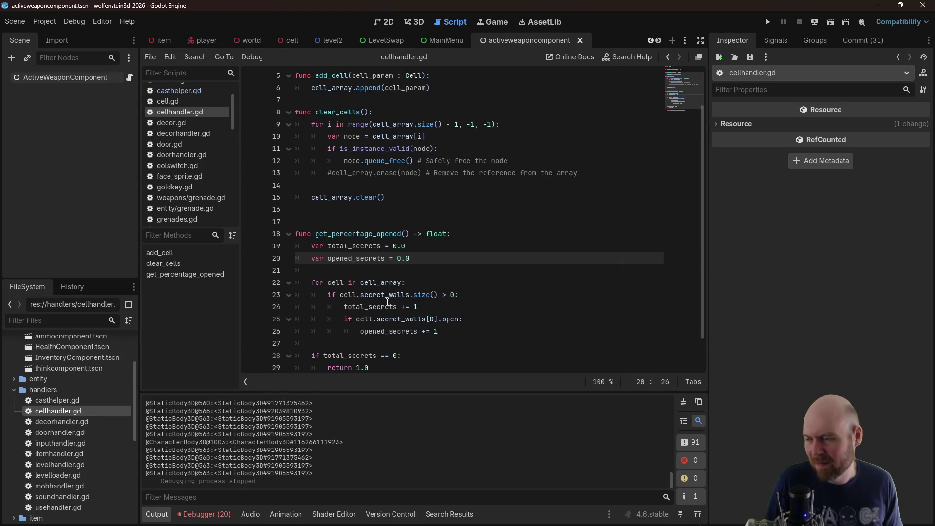
pyautogui.scroll(-1, 388, 302)
pyautogui.scroll(1, 388, 301)
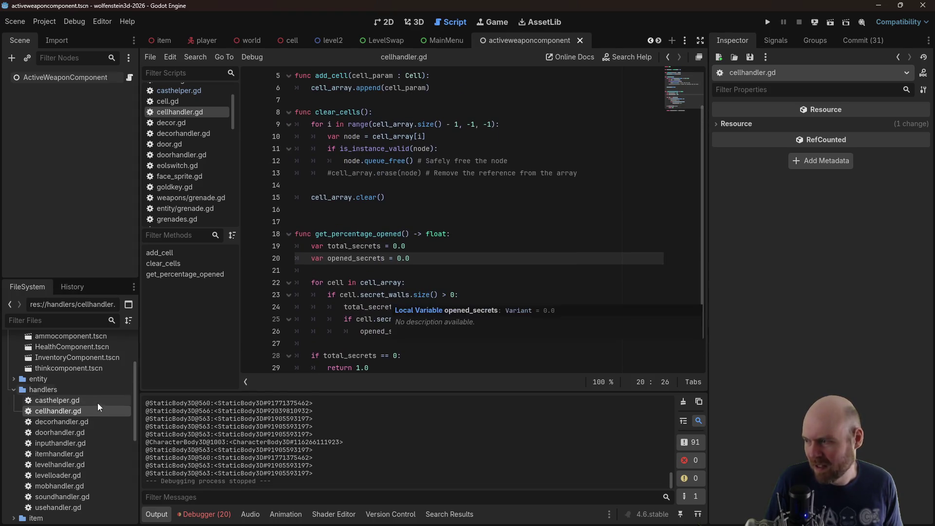
pyautogui.doubleClick(71, 404)
pyautogui.scroll(-3, 415, 306)
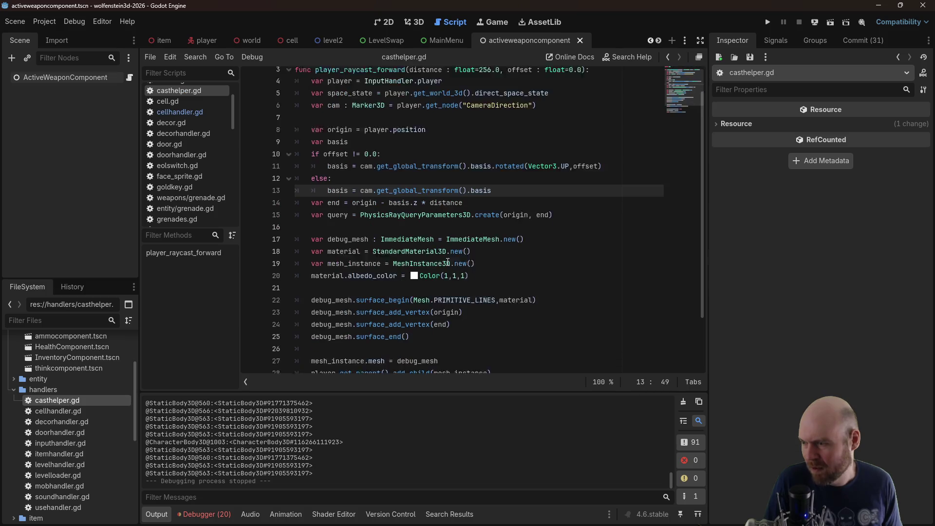
pyautogui.moveTo(506, 305)
pyautogui.mouseDown()
pyautogui.moveTo(361, 258)
pyautogui.moveTo(239, 175)
pyautogui.mouseUp()
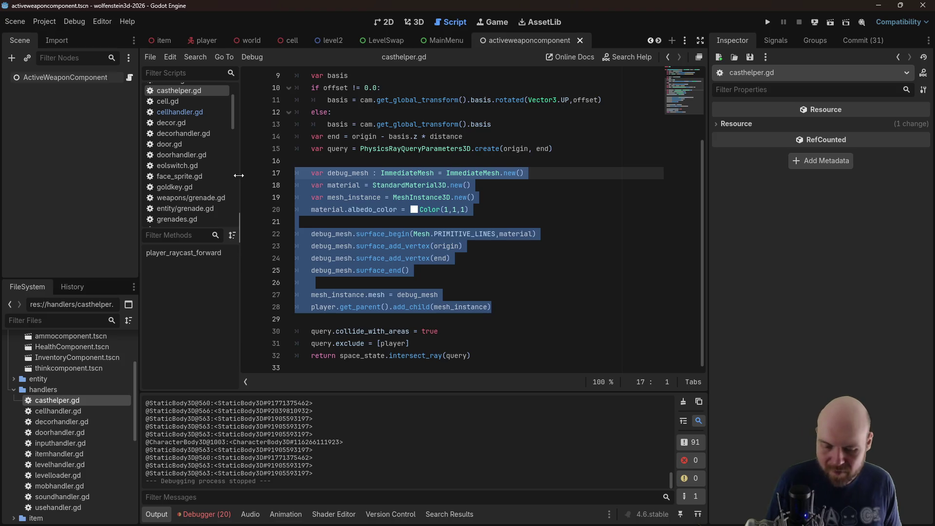
pyautogui.click(538, 117)
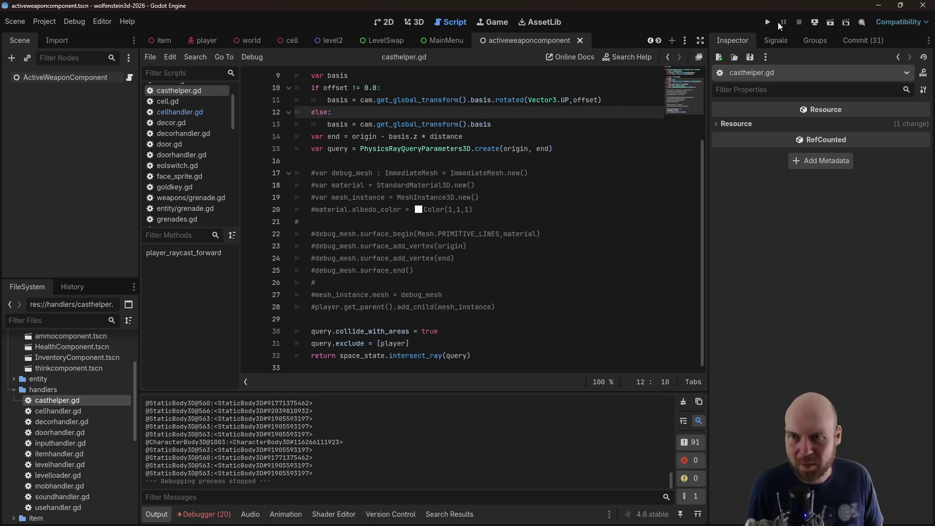
# Run the game with navigation and avoidance debug visualisation turned off, then start playing
pyautogui.click(768, 23)
pyautogui.click(497, 258)
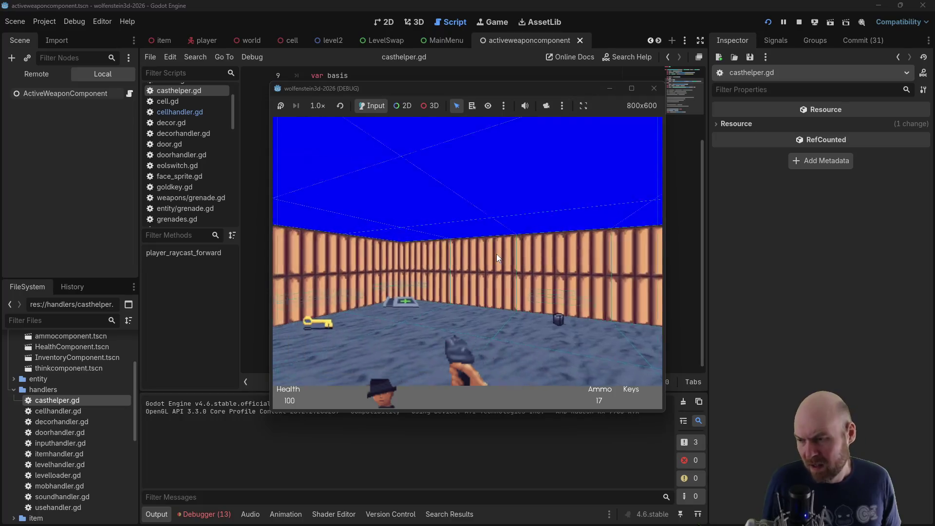
pyautogui.click(59, 24)
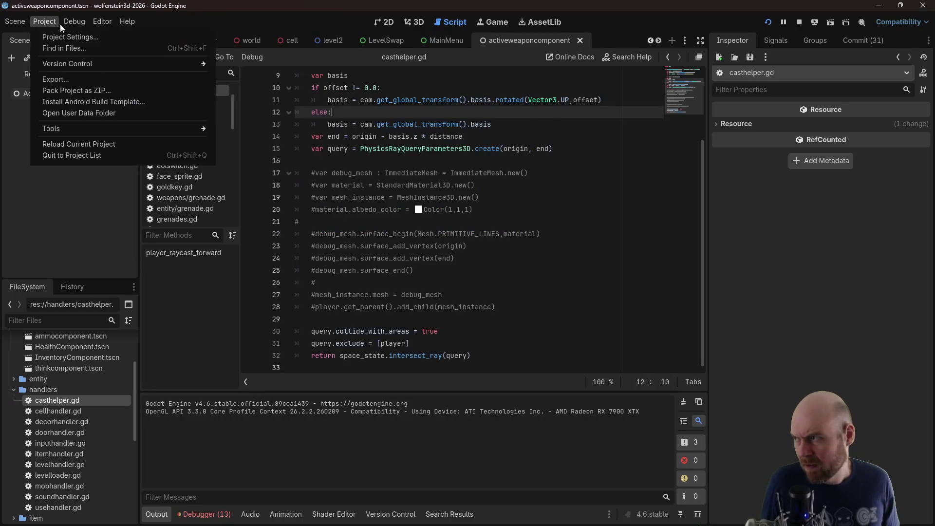
pyautogui.click(83, 89)
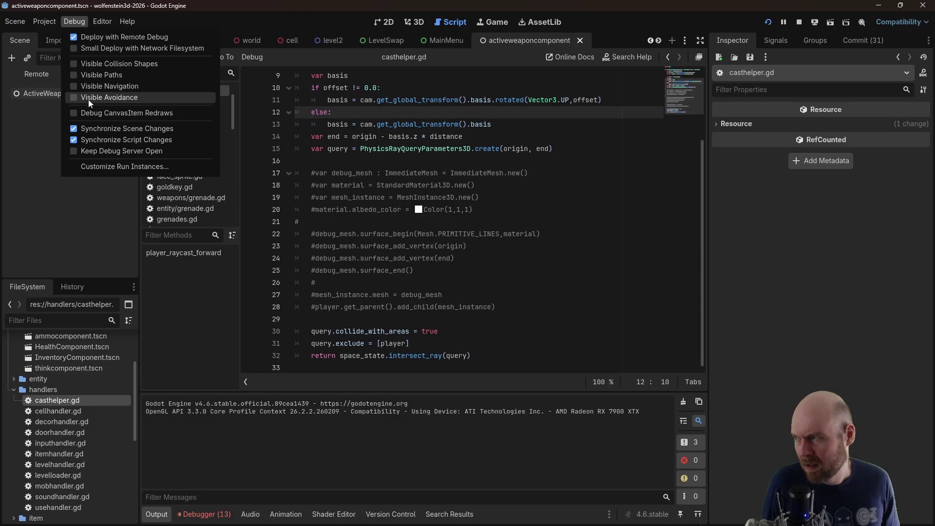
pyautogui.click(89, 100)
pyautogui.click(724, 426)
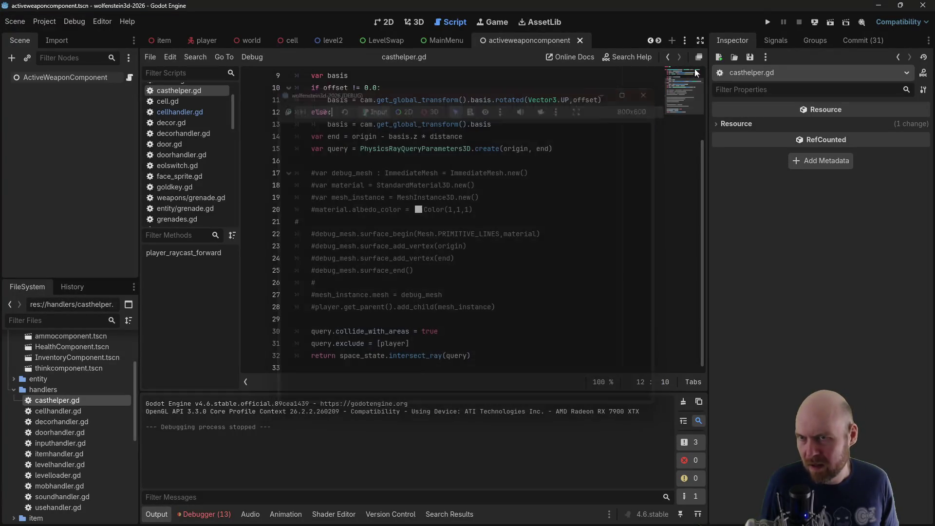
pyautogui.click(769, 22)
pyautogui.click(464, 247)
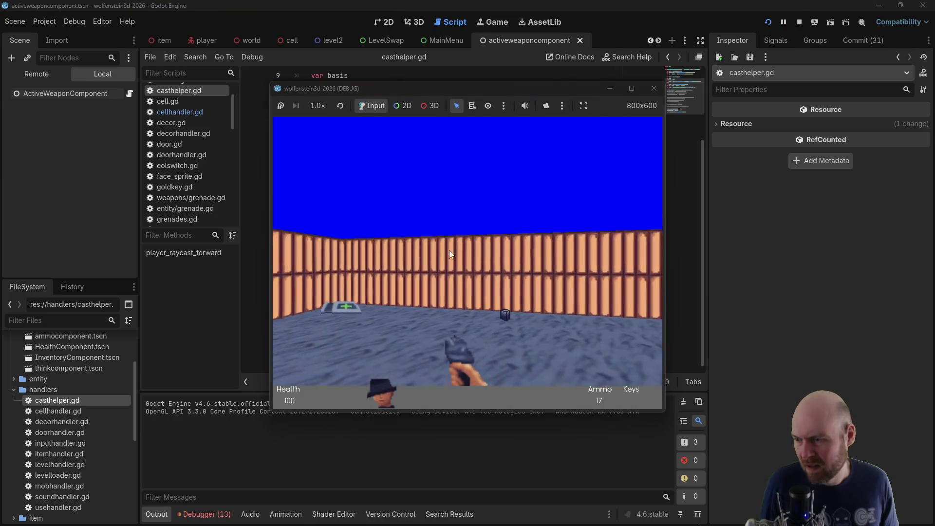
# Shoot the first enemies, pick up ammo and walk toward the steel door corridor
pyautogui.press('Up')
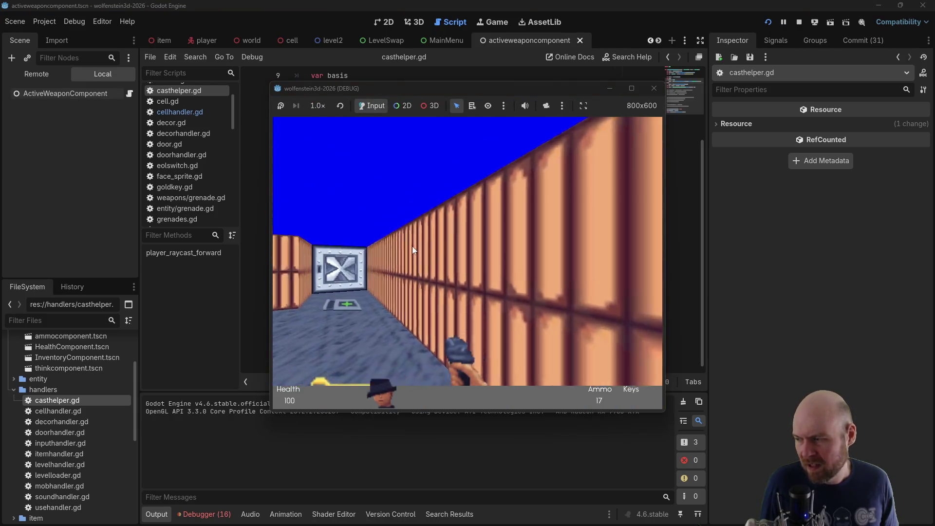
pyautogui.press('Left')
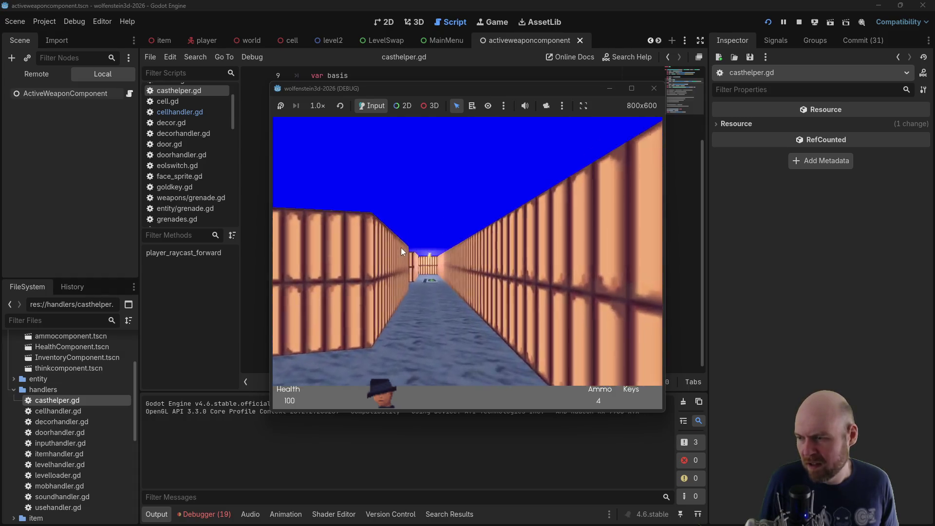
pyautogui.press('Left')
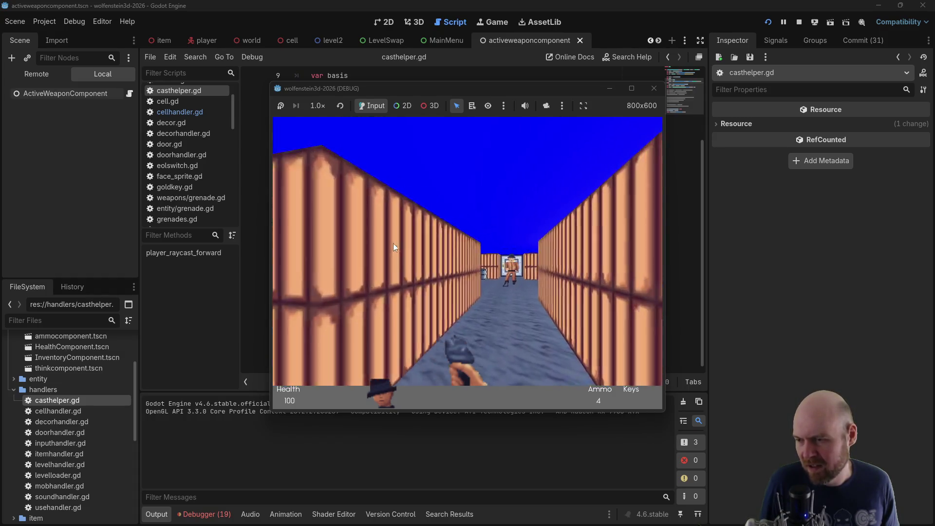
pyautogui.press('ctrl')
pyautogui.press('Up')
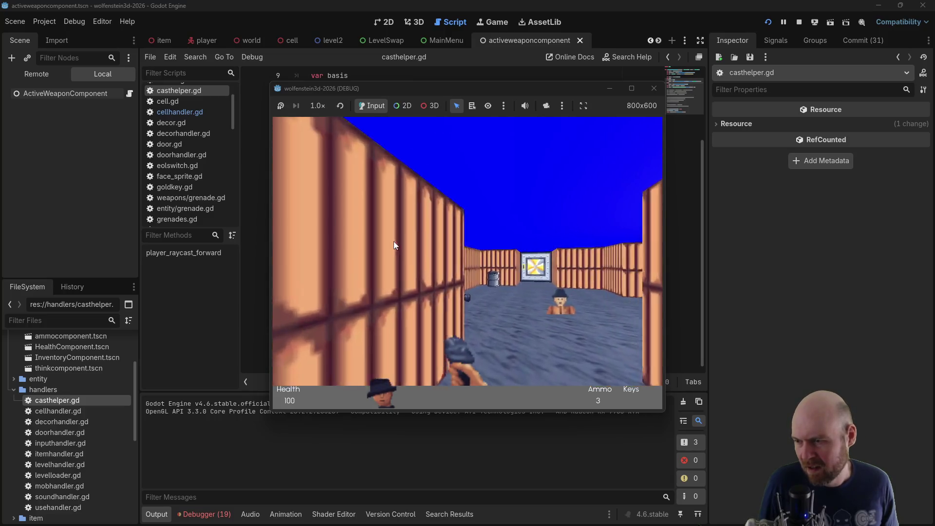
pyautogui.press('Right')
pyautogui.press('Left')
pyautogui.press('Up')
pyautogui.press('space')
pyautogui.press('Up')
pyautogui.press('ctrl')
pyautogui.press('ctrl')
pyautogui.press('Left')
pyautogui.press('Right')
pyautogui.press('ctrl')
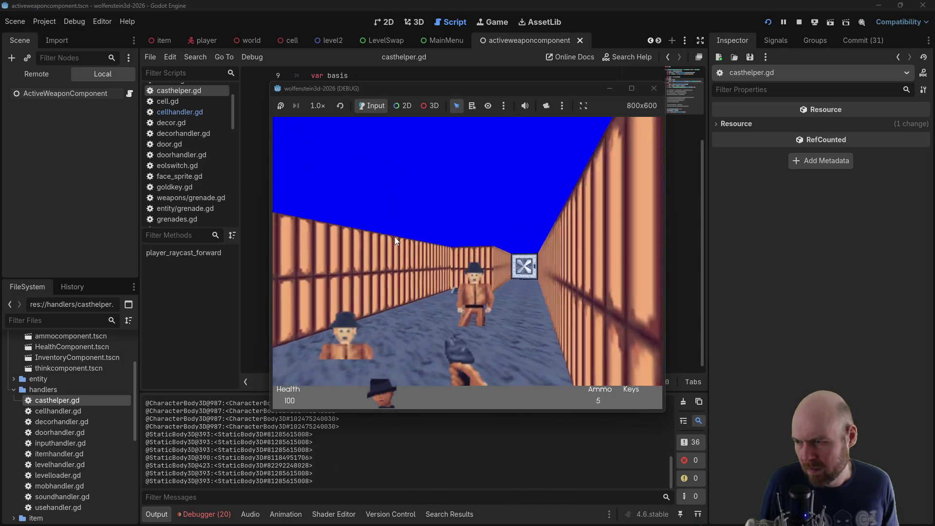
pyautogui.press('Up')
# Open the steel door, shoot the enemy behind it and pick up the gold key
pyautogui.press('Right')
pyautogui.press('Up')
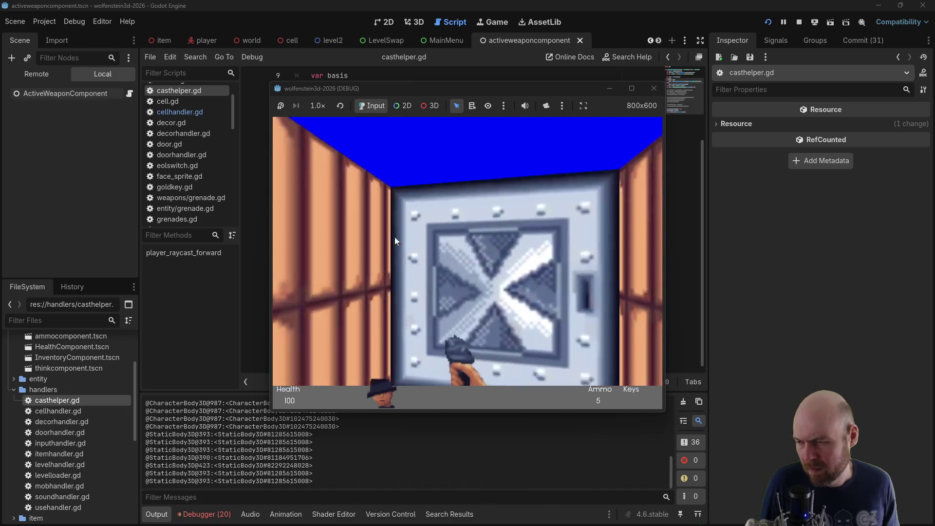
pyautogui.press('Down')
pyautogui.press('Up')
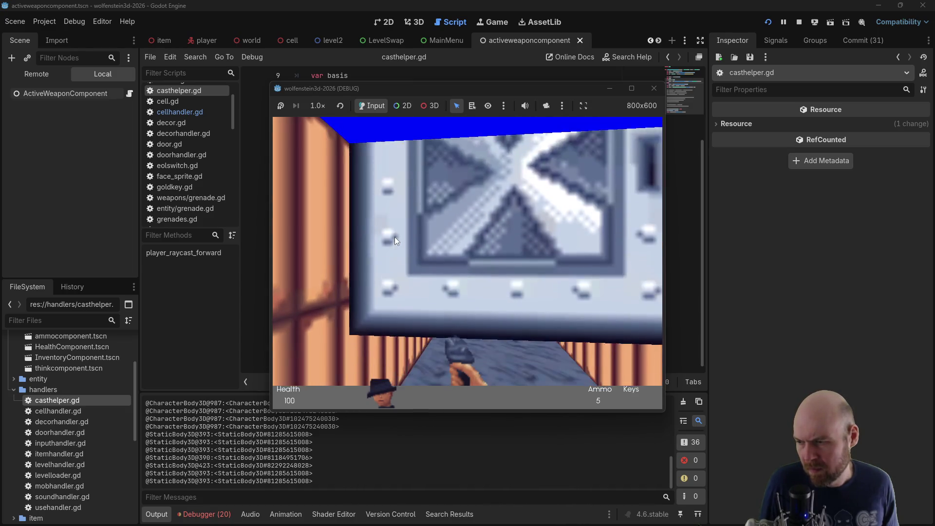
pyautogui.press('space')
pyautogui.press('ctrl')
pyautogui.press('Up')
pyautogui.press('Left')
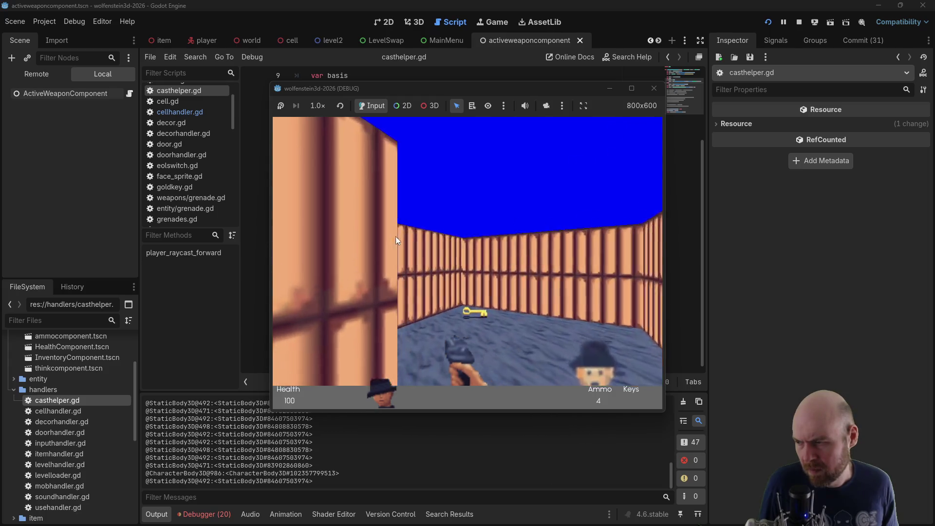
pyautogui.press('Right')
pyautogui.press('Up')
pyautogui.press('Up')
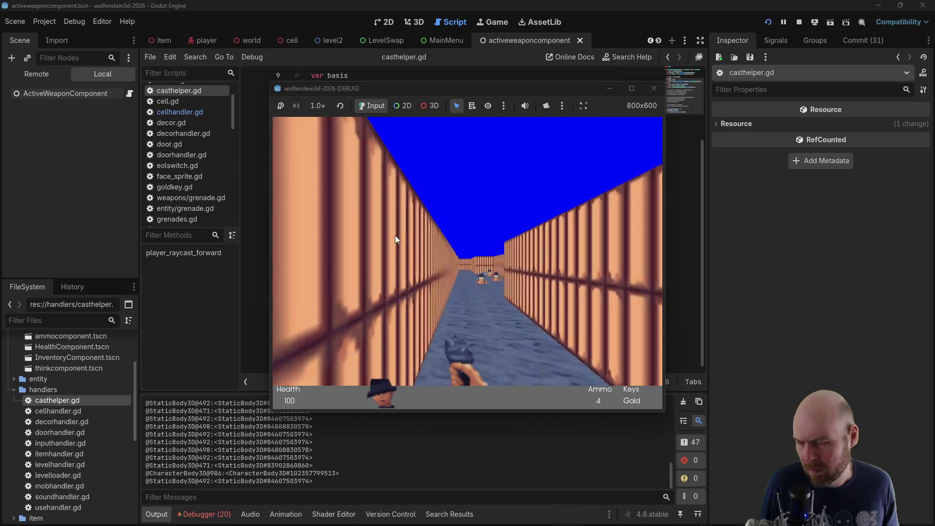
# Clear the room beyond the corridor door, collect more ammo, shoot the last enemy, then stop the game
pyautogui.press('Left')
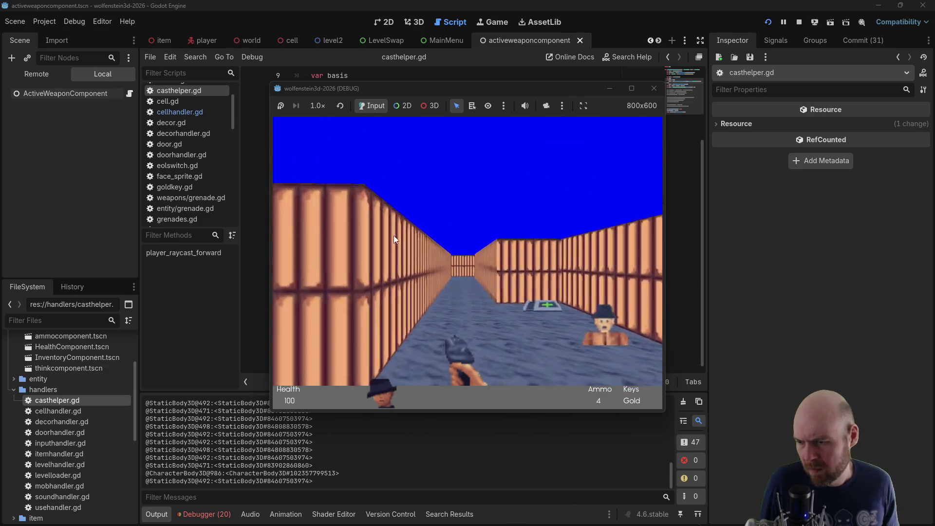
pyautogui.press('Up')
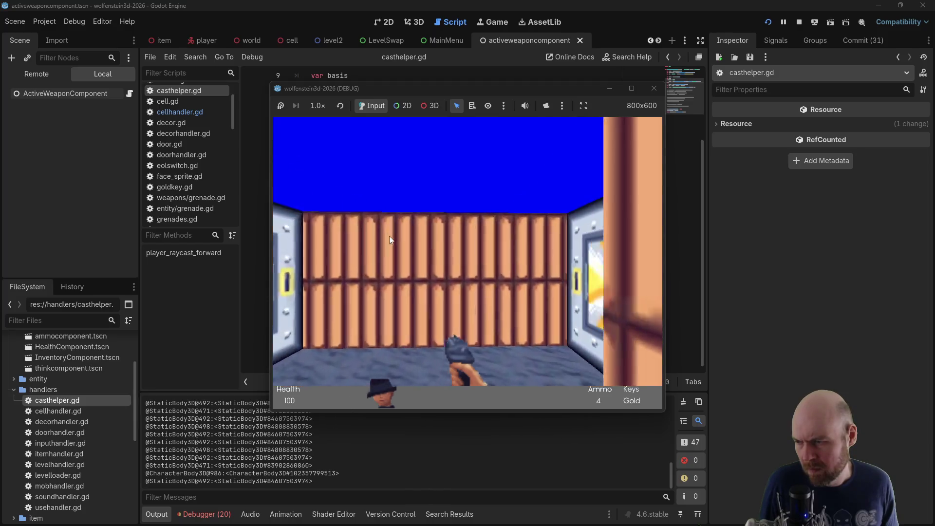
pyautogui.press('space')
pyautogui.press('Up')
pyautogui.press('ctrl')
pyautogui.press('ctrl')
pyautogui.press('Left')
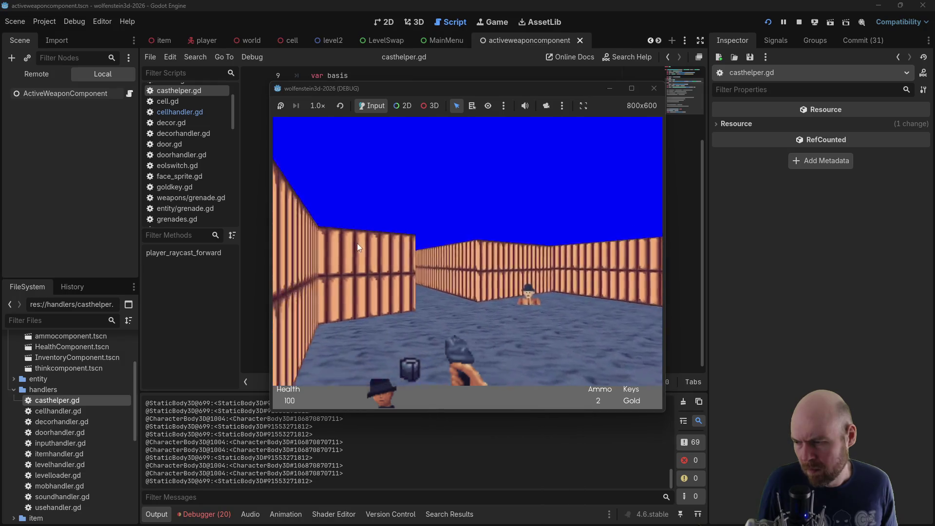
pyautogui.press('Up')
pyautogui.press('Left')
pyautogui.press('Left')
pyautogui.press('ctrl')
pyautogui.press('ctrl')
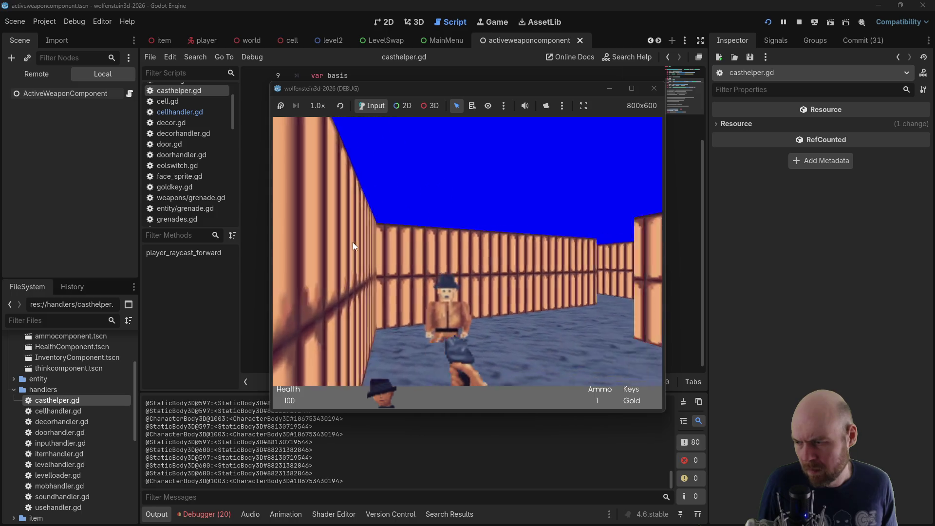
pyautogui.press('w')
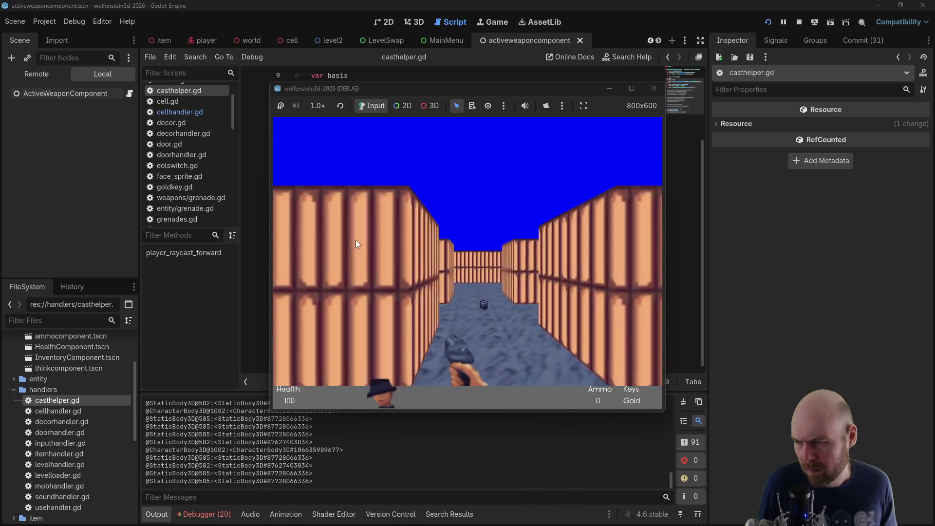
pyautogui.press('Left')
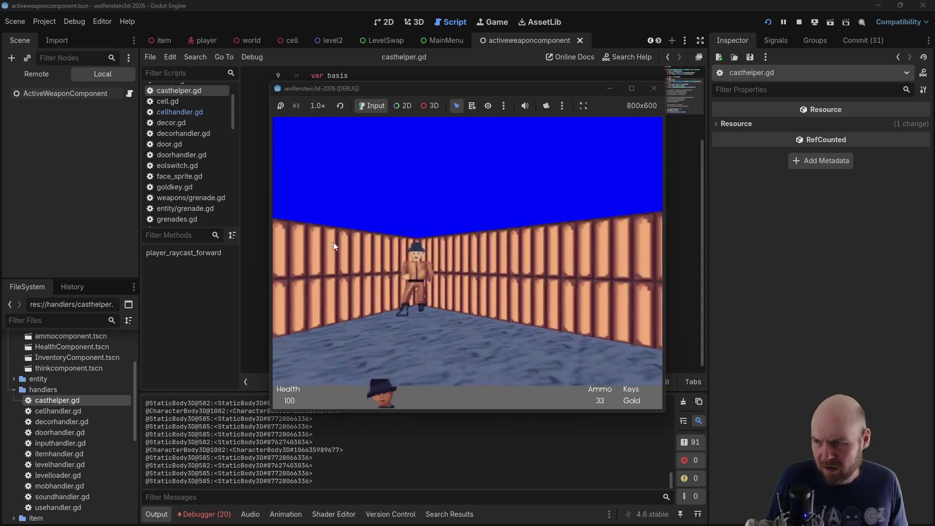
pyautogui.click(333, 242)
pyautogui.click(334, 241)
pyautogui.click(334, 242)
pyautogui.click(333, 241)
pyautogui.press('Left')
pyautogui.press('Left')
pyautogui.click(340, 245)
pyautogui.press('Left')
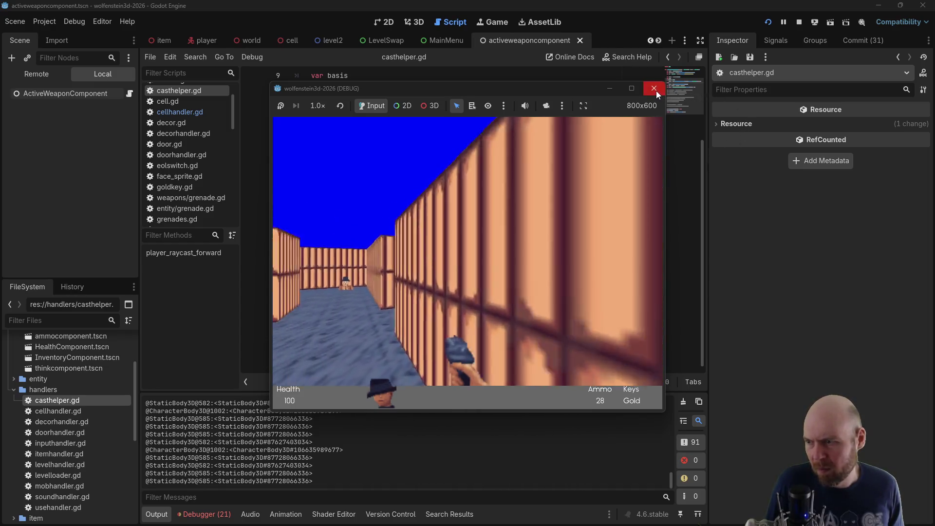
pyautogui.press('Up')
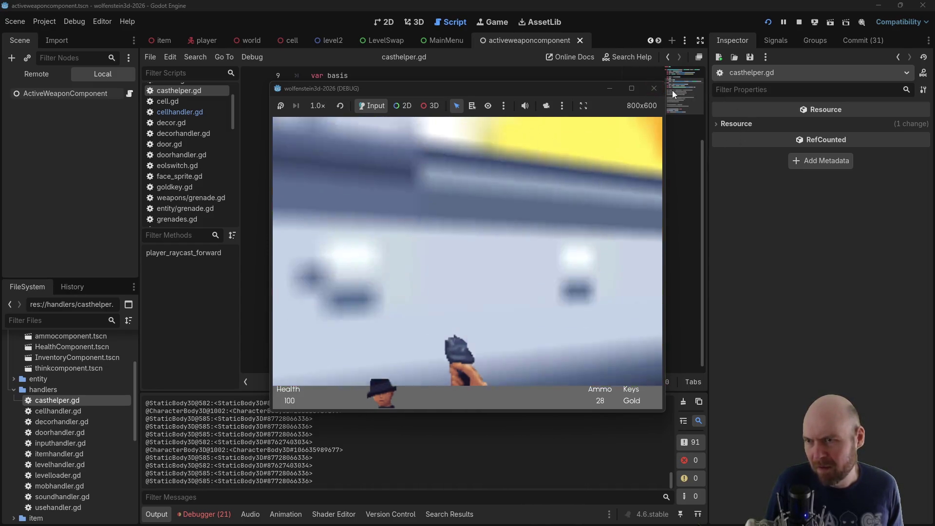
pyautogui.click(654, 88)
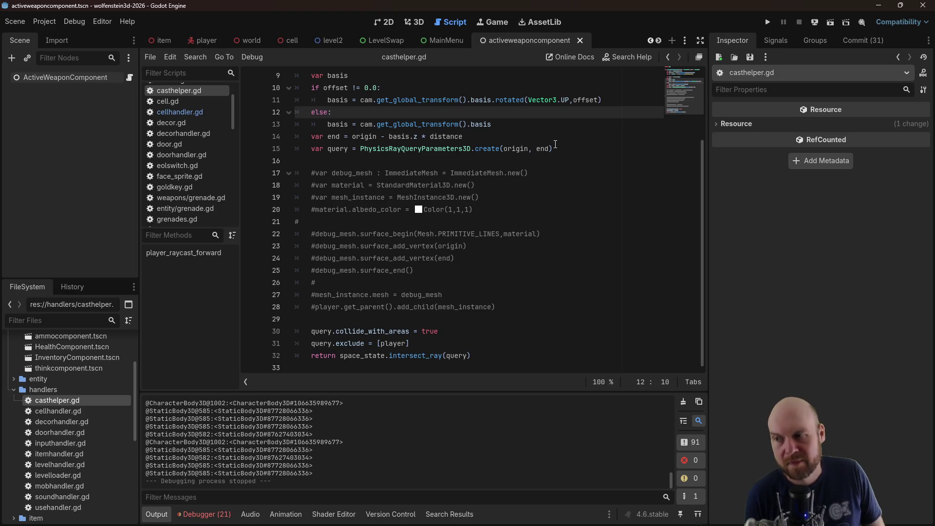
# Switch to the Obsidian window showing the 'Basic Plan' note's Week 2 task list
pyautogui.hotkey('alt', 'Tab')
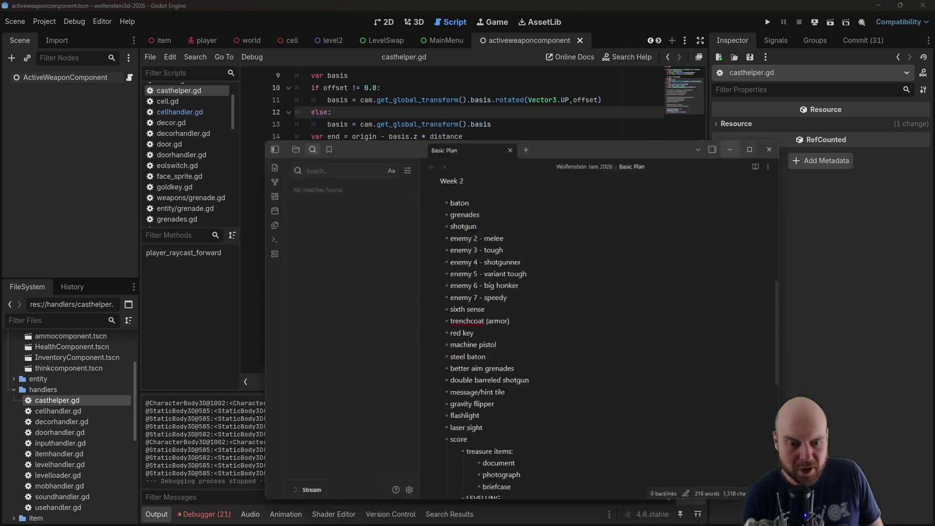
# Append '- DONE' to the baton entry in the Week 2 list
pyautogui.scroll(1, 436, 224)
pyautogui.click(492, 265)
pyautogui.write('- DONE- DONE')
pyautogui.press('Down')
pyautogui.write('- DONE')
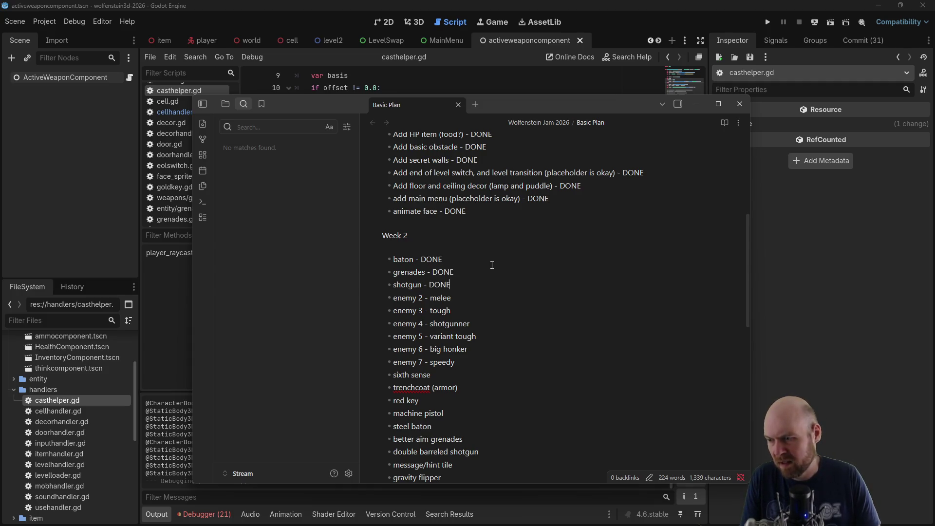
# Scroll through the Week 2 list and place the cursor at the end of the gravity flipper entry
pyautogui.scroll(-4, 492, 265)
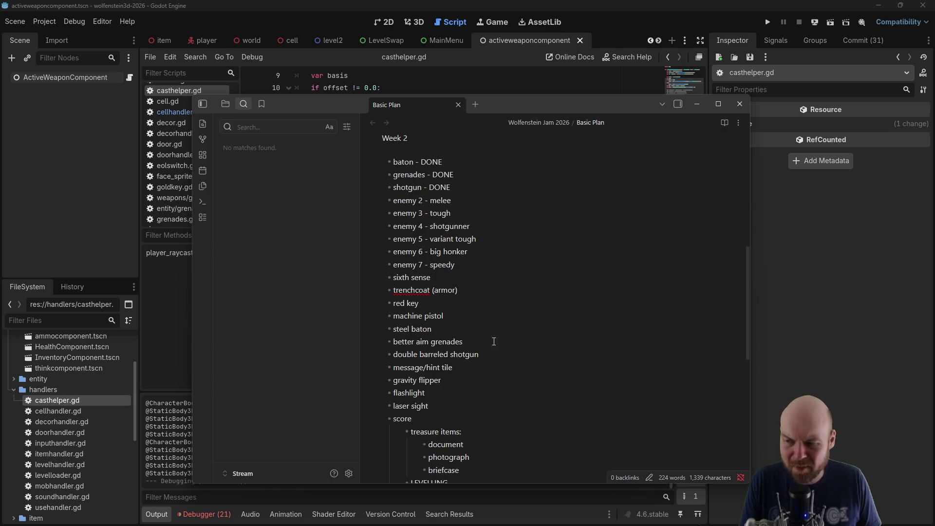
pyautogui.scroll(-6, 514, 328)
pyautogui.scroll(-1, 514, 329)
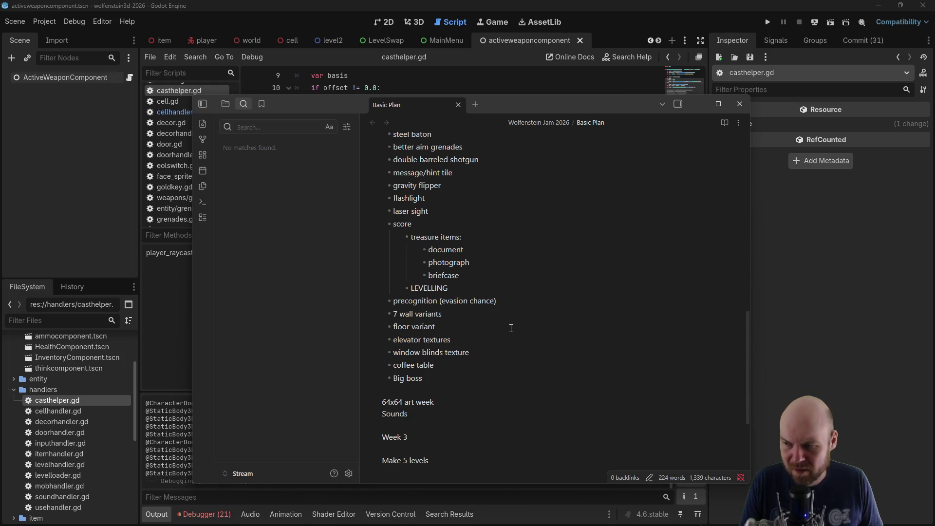
pyautogui.scroll(2, 512, 328)
pyautogui.scroll(2, 511, 328)
pyautogui.scroll(2, 501, 331)
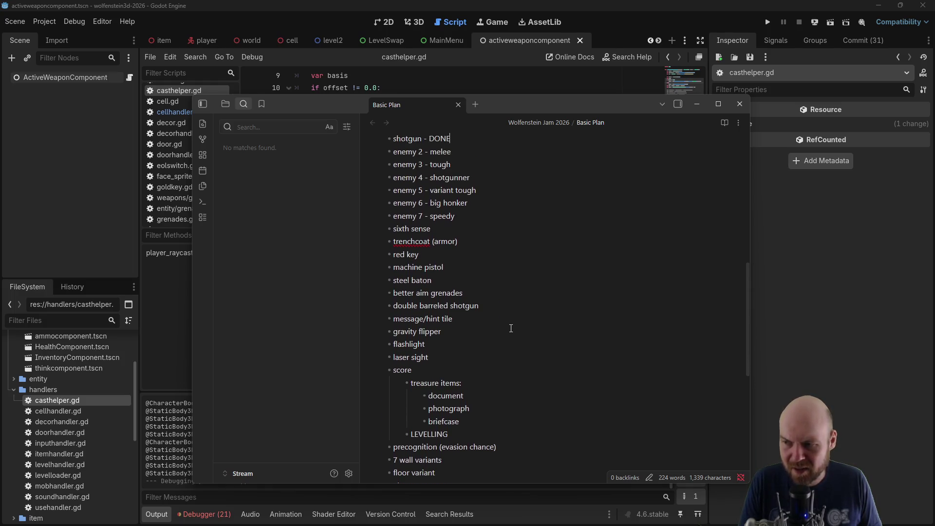
pyautogui.click(457, 330)
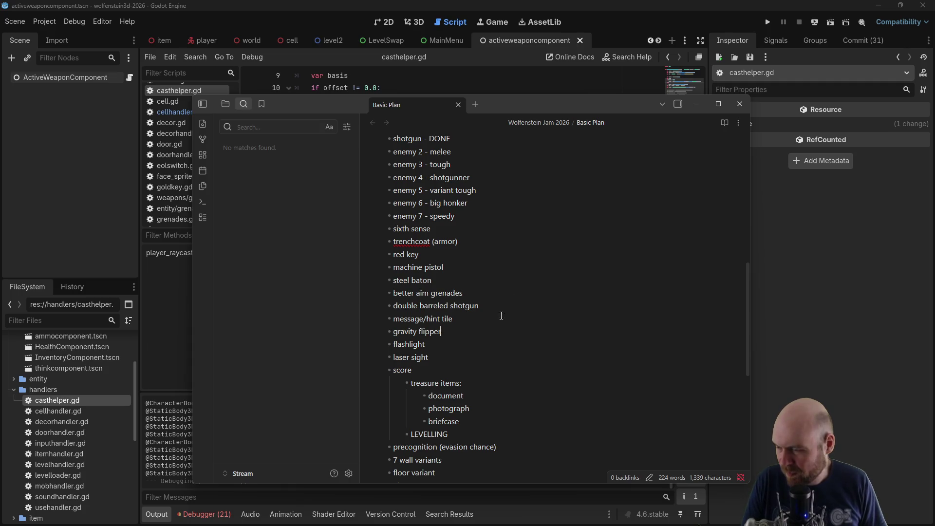
# Review the remaining Week 2 tasks through 'Big boss', then minimise the Basic Plan note window
pyautogui.press('Down')
pyautogui.press('Down')
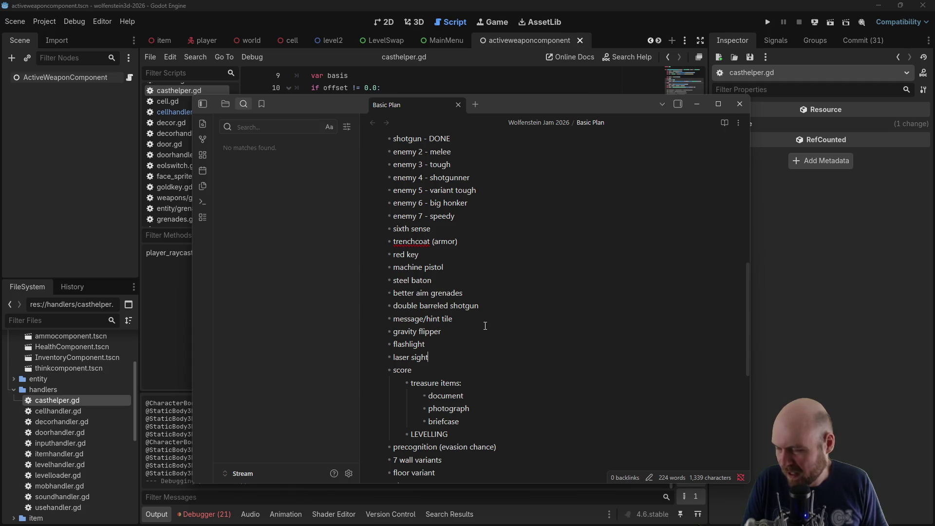
pyautogui.scroll(3, 486, 326)
pyautogui.scroll(-1, 486, 325)
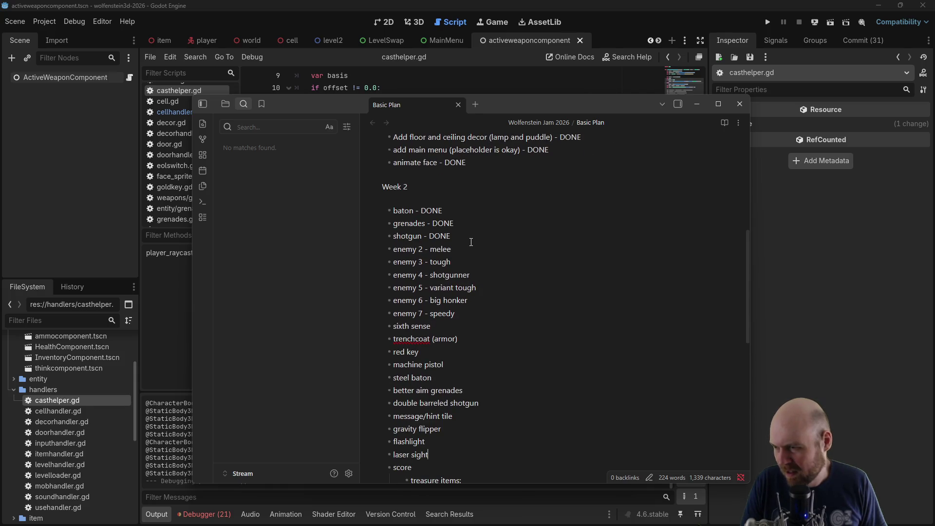
pyautogui.scroll(-3, 494, 331)
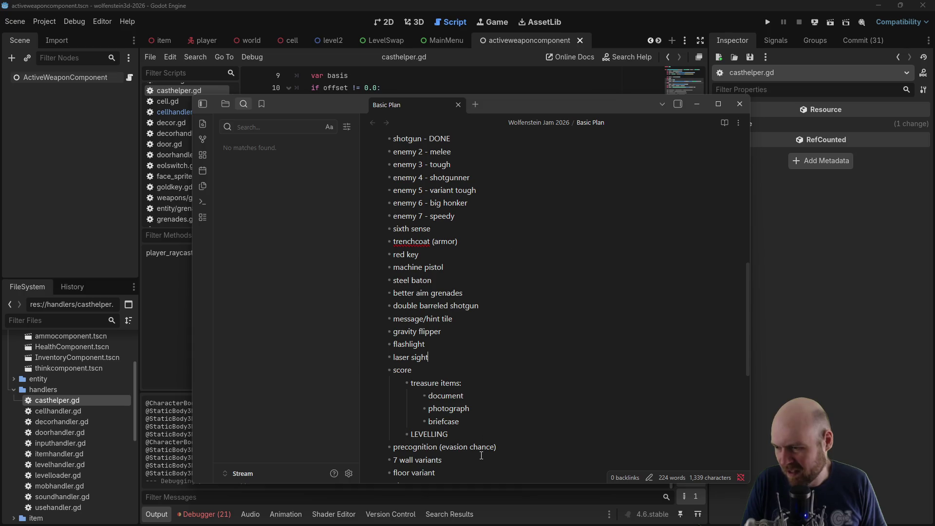
pyautogui.scroll(-3, 482, 456)
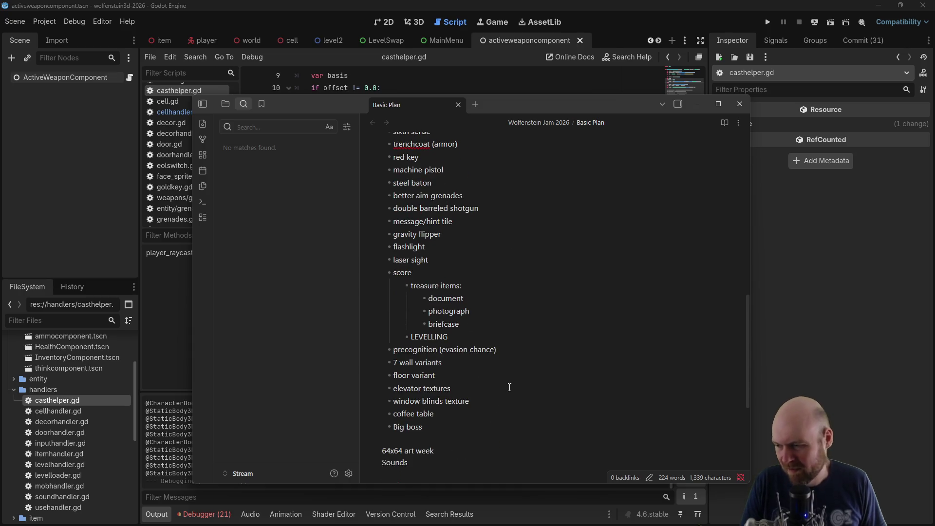
pyautogui.scroll(9, 507, 390)
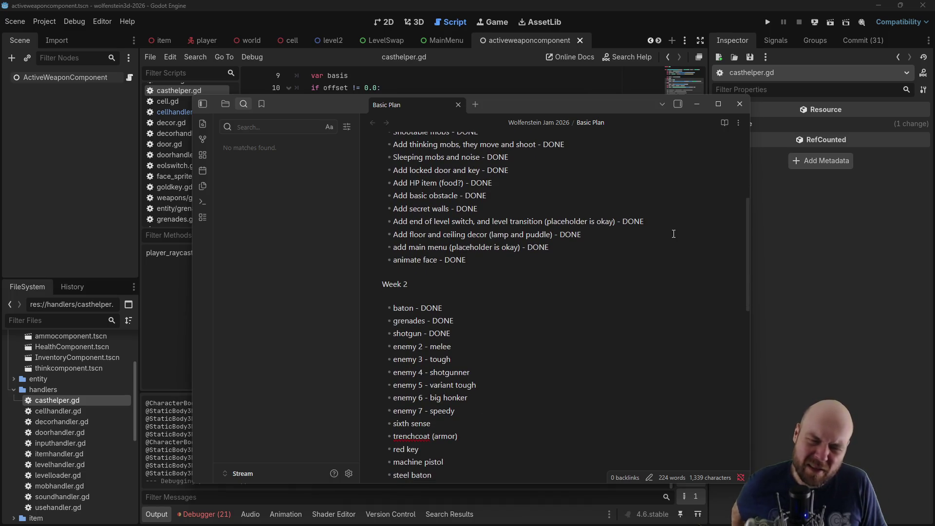
pyautogui.click(698, 102)
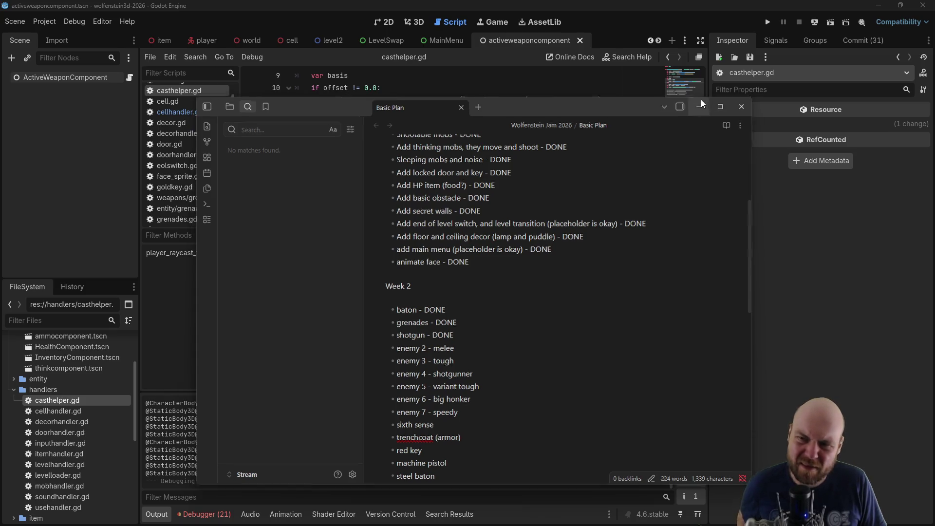